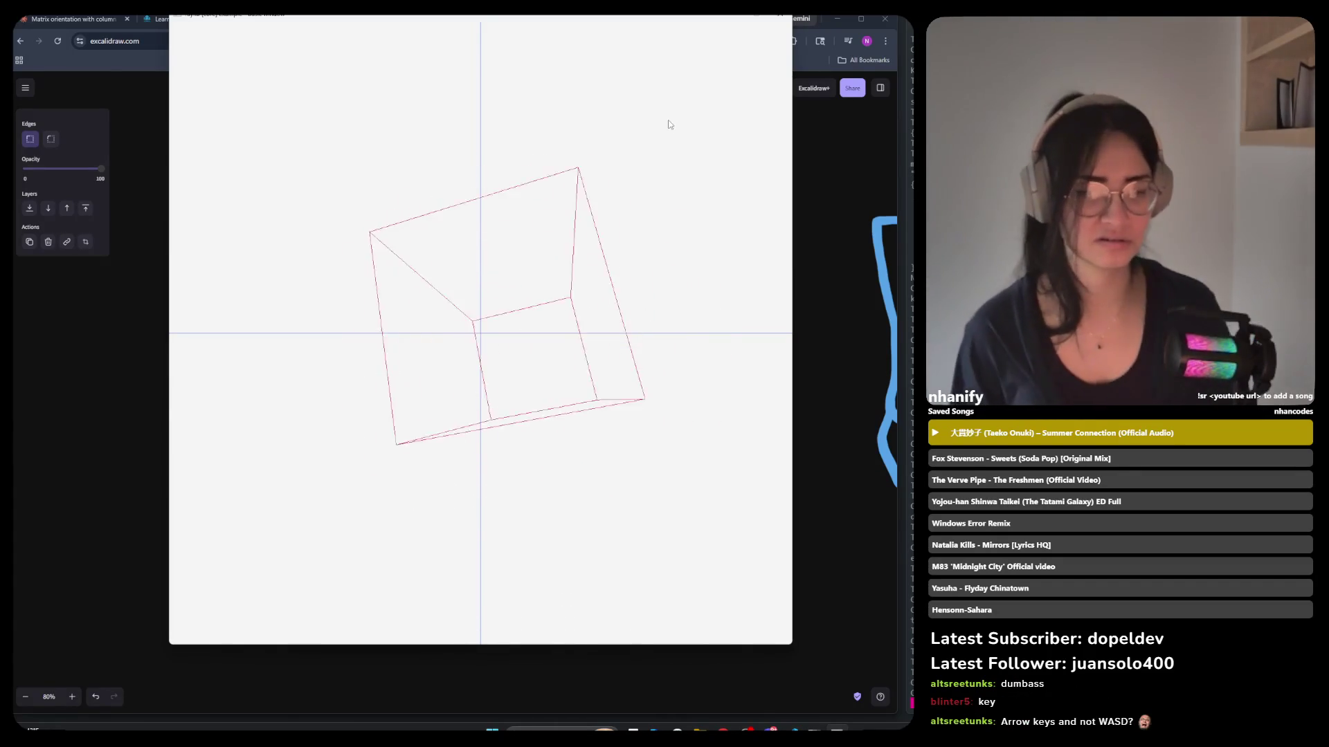
# Close the wireframe cube renderer window to get back to the Excalidraw whiteboard.
pyautogui.press('Escape')
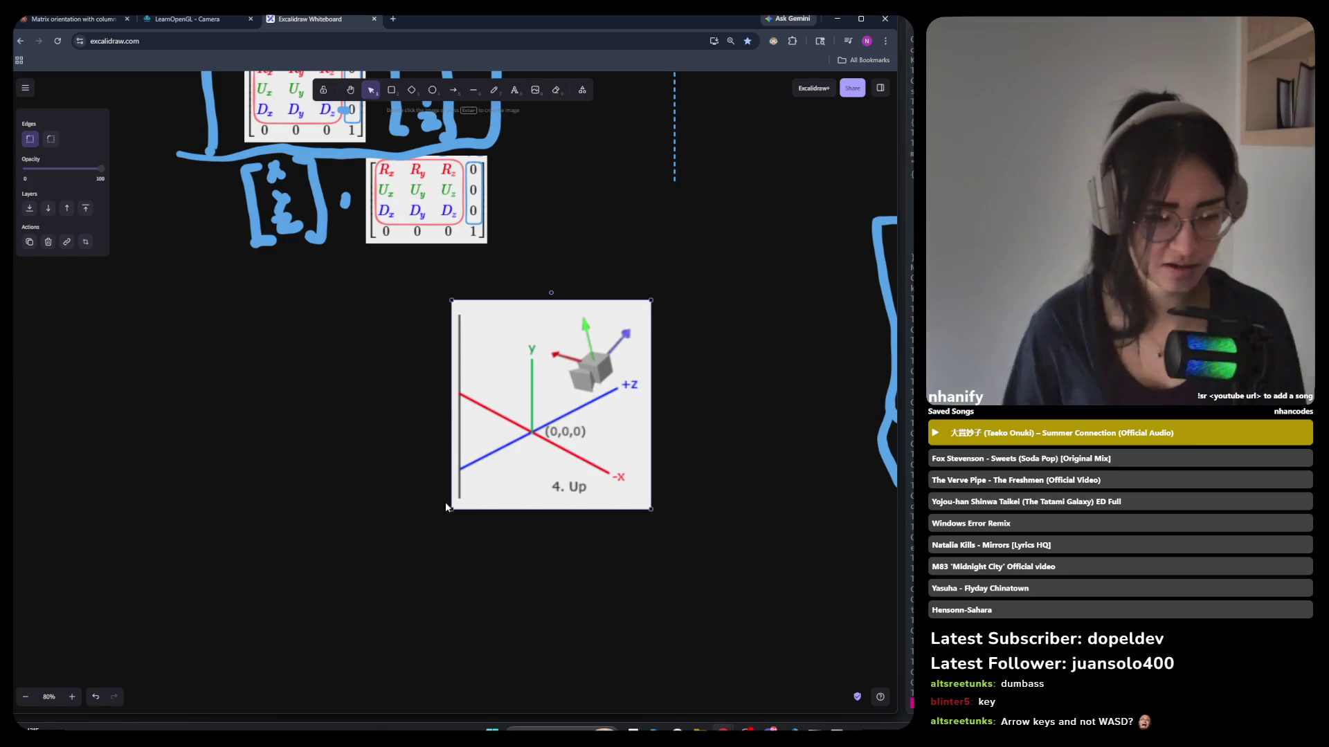
# Enlarge the '4. Up' camera-axes image on the canvas.
pyautogui.moveTo(451, 510); pyautogui.dragTo(318, 649)
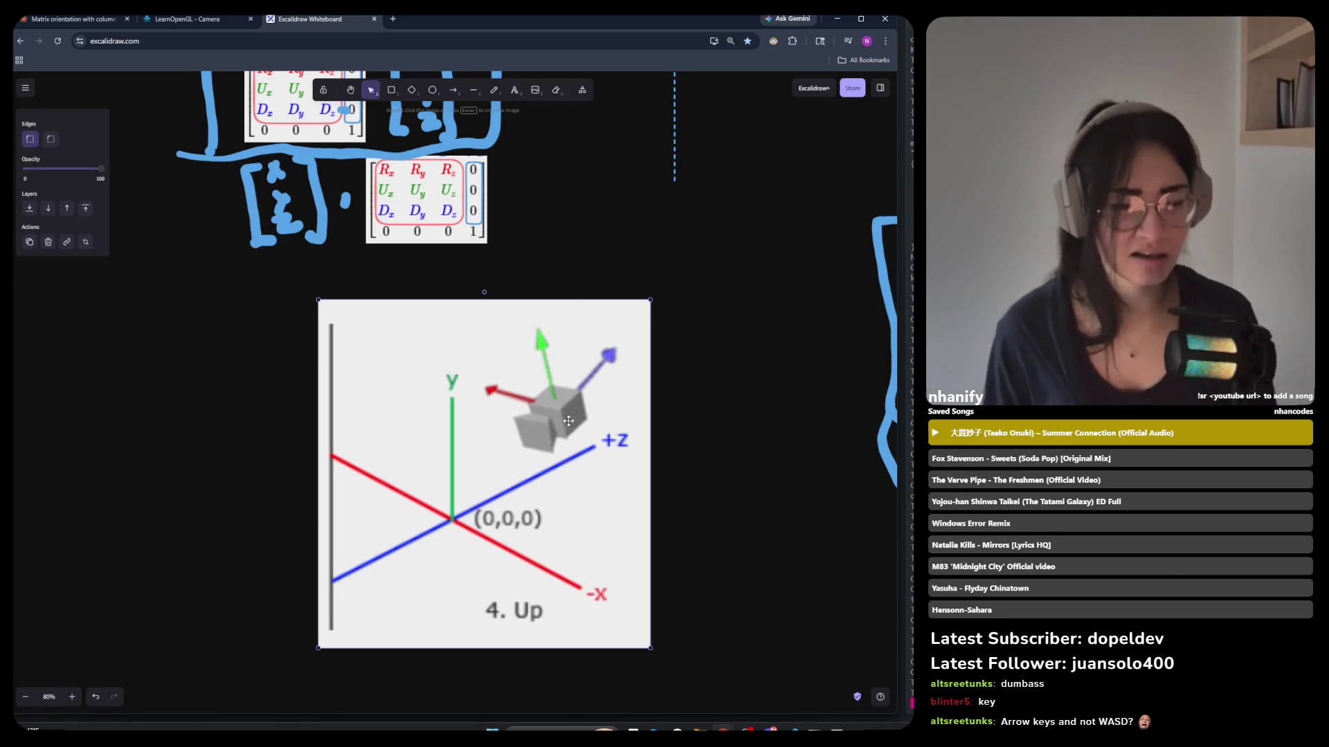
pyautogui.click(473, 90)
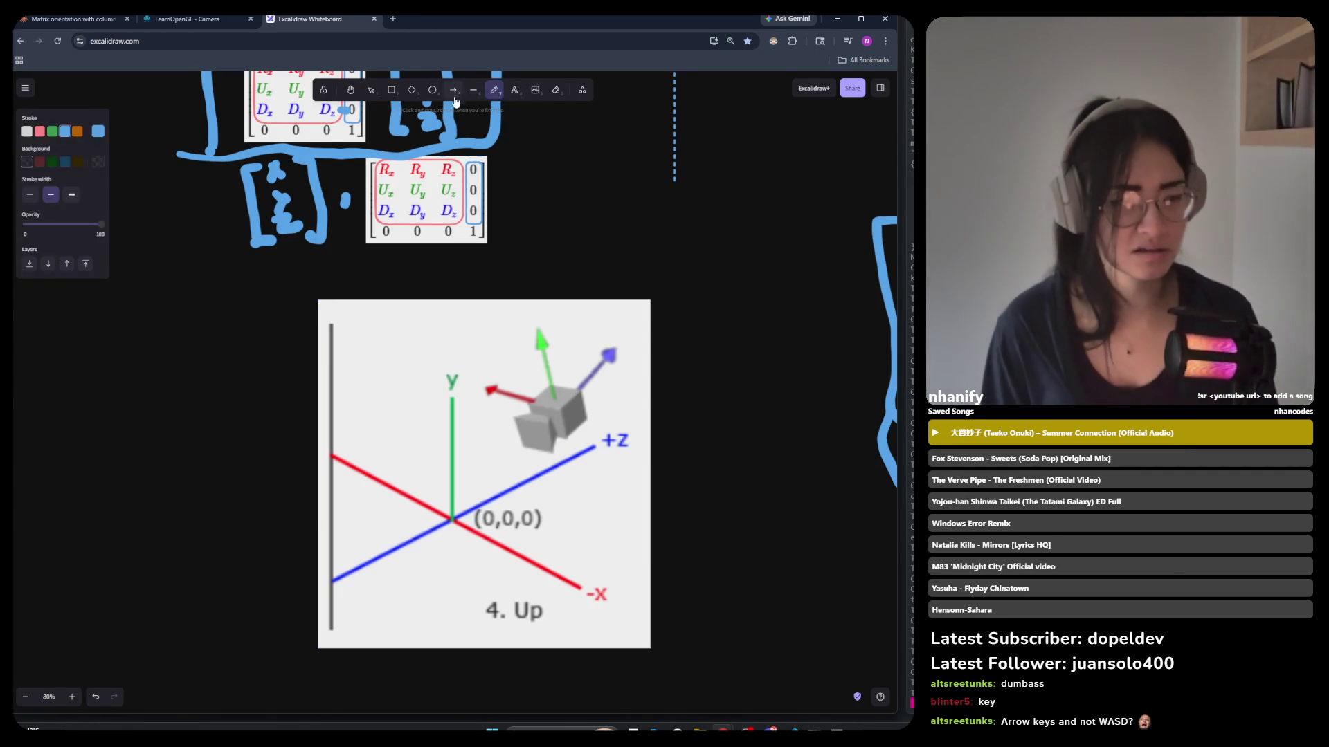
# Hand-write a blue hat label by the red arrow and a 'w' by the purple arrow.
pyautogui.click(491, 91)
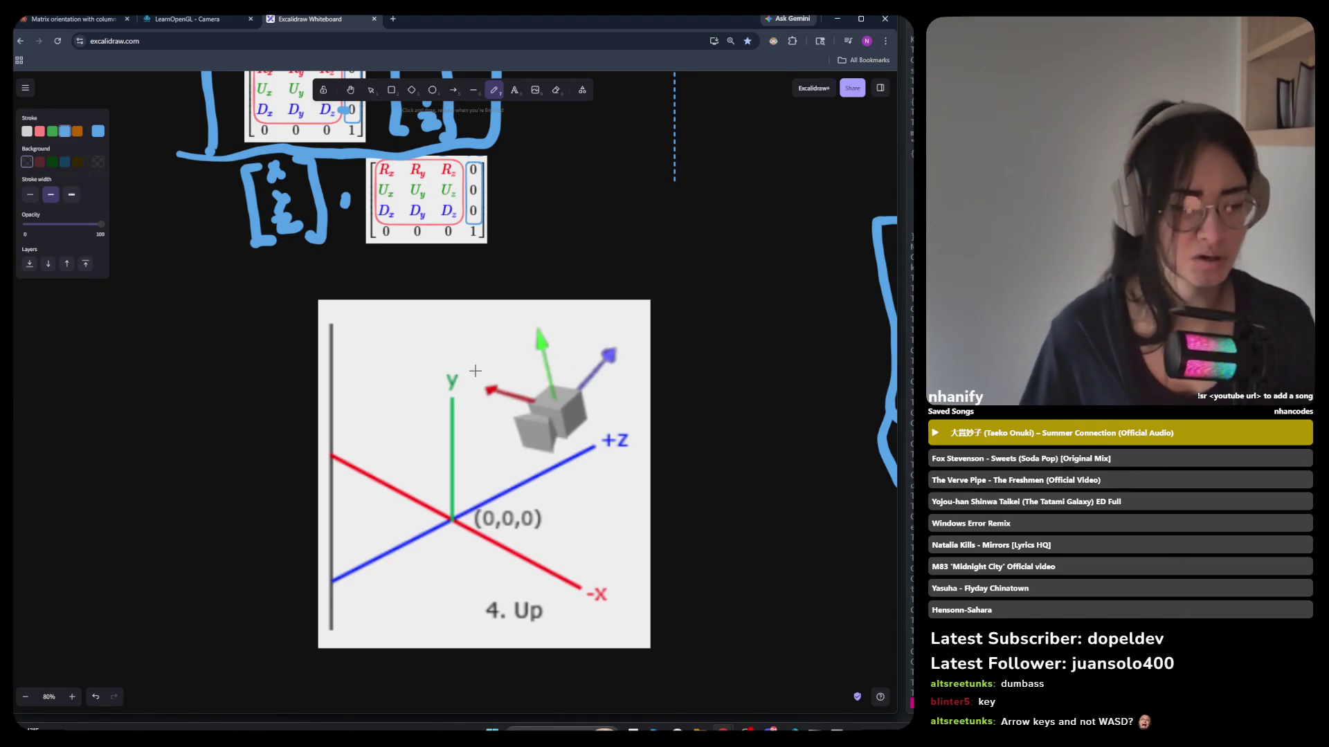
pyautogui.moveTo(474, 382); pyautogui.dragTo(476, 384)
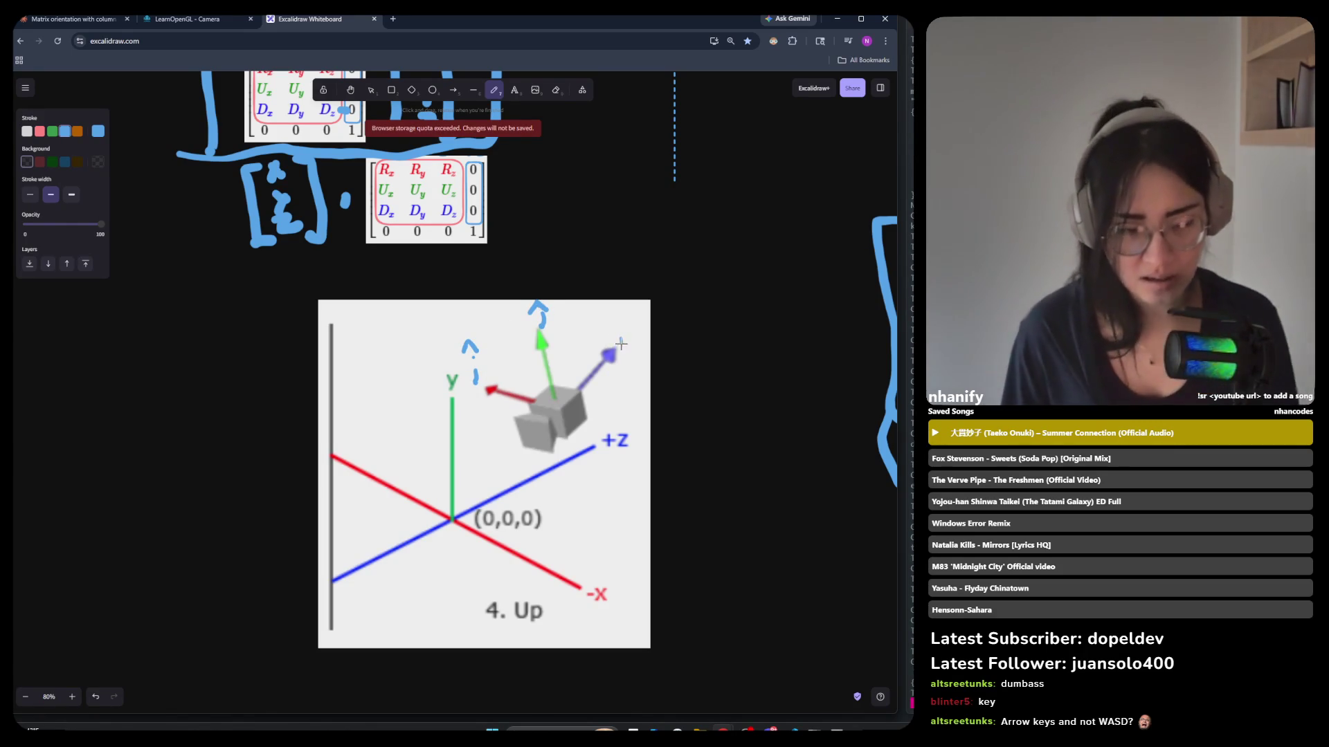
pyautogui.moveTo(632, 345); pyautogui.dragTo(636, 327)
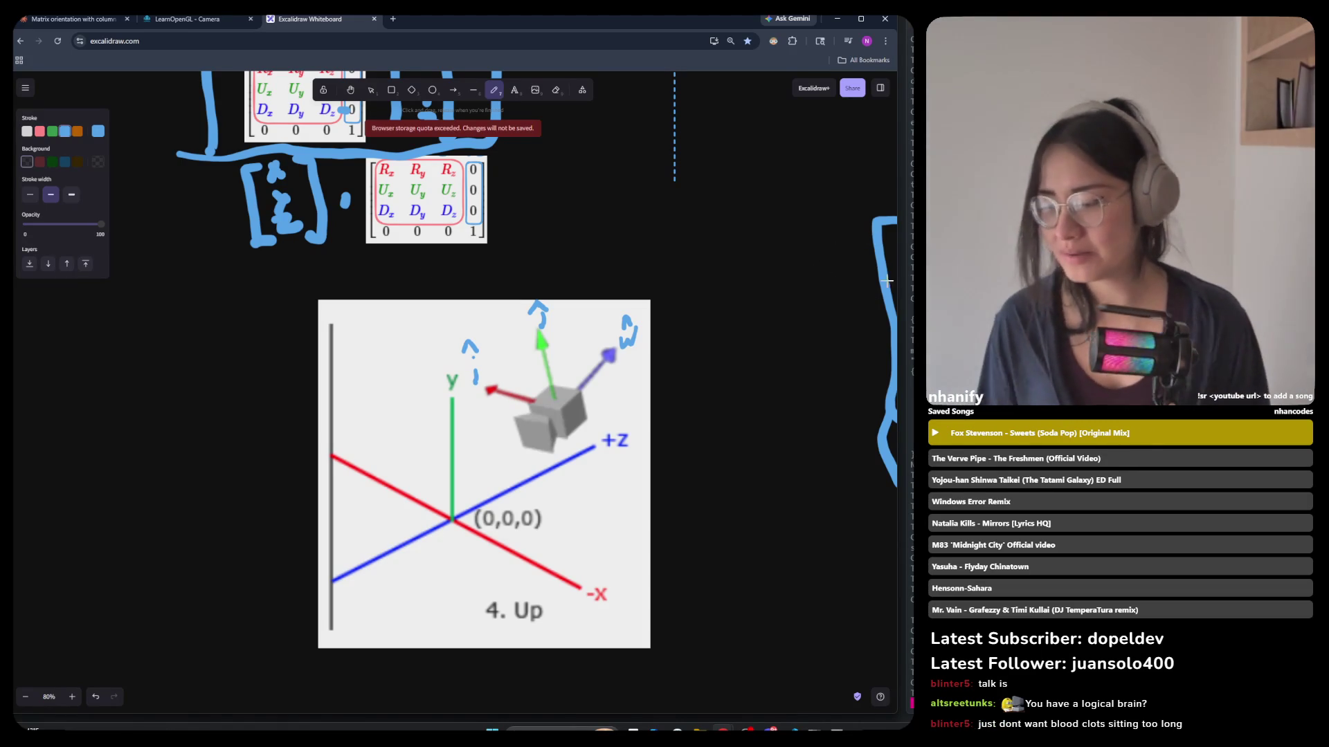
# Bring the rotating wireframe-box renderer window to the front.
pyautogui.hotkey('alt', 'Tab')
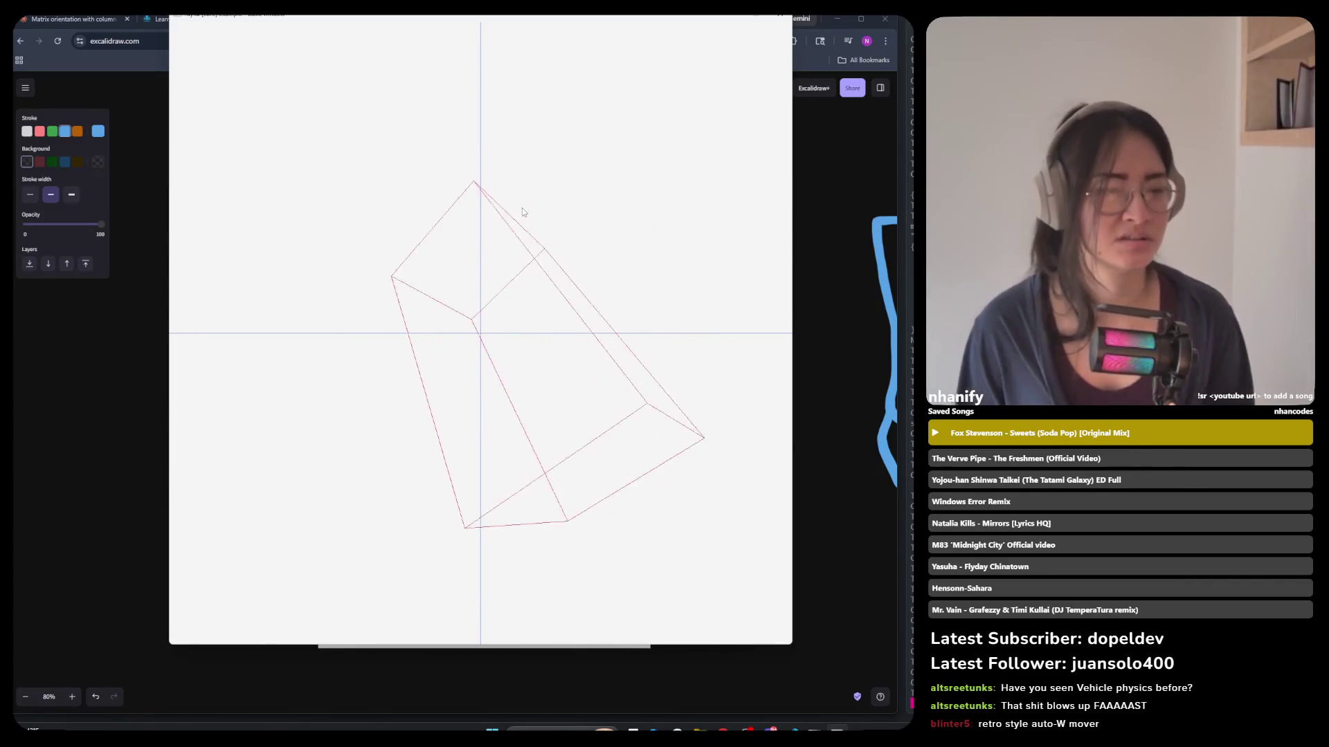
# Close the rotating wireframe box renderer window.
pyautogui.press('Escape')
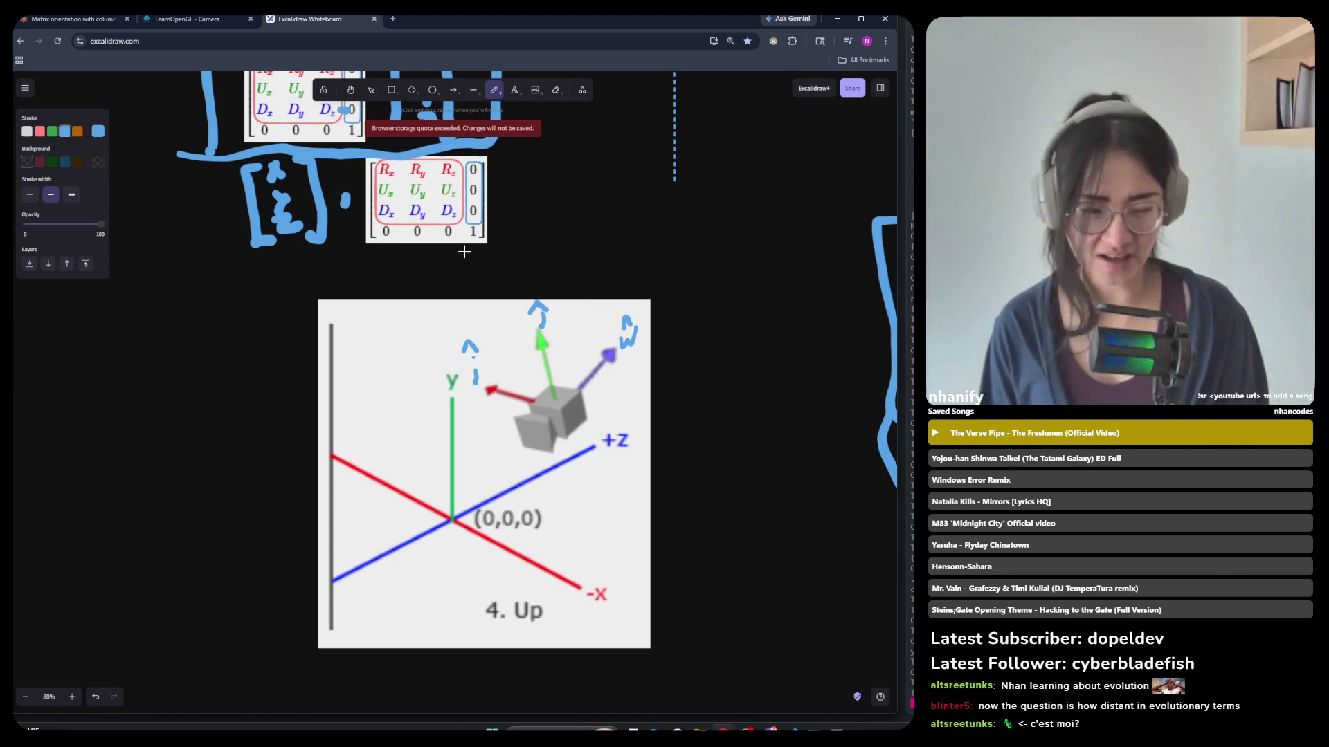
# Scroll the canvas down toward the labelled camera-axes image.
pyautogui.keyDown('ctrl'); pyautogui.scroll(-1, 758, 286); pyautogui.keyUp('ctrl')
# Zoom the canvas from 80% to 90%, centred on the camera-axes image.
pyautogui.keyDown('ctrl'); pyautogui.scroll(2, 668, 370); pyautogui.keyUp('ctrl')
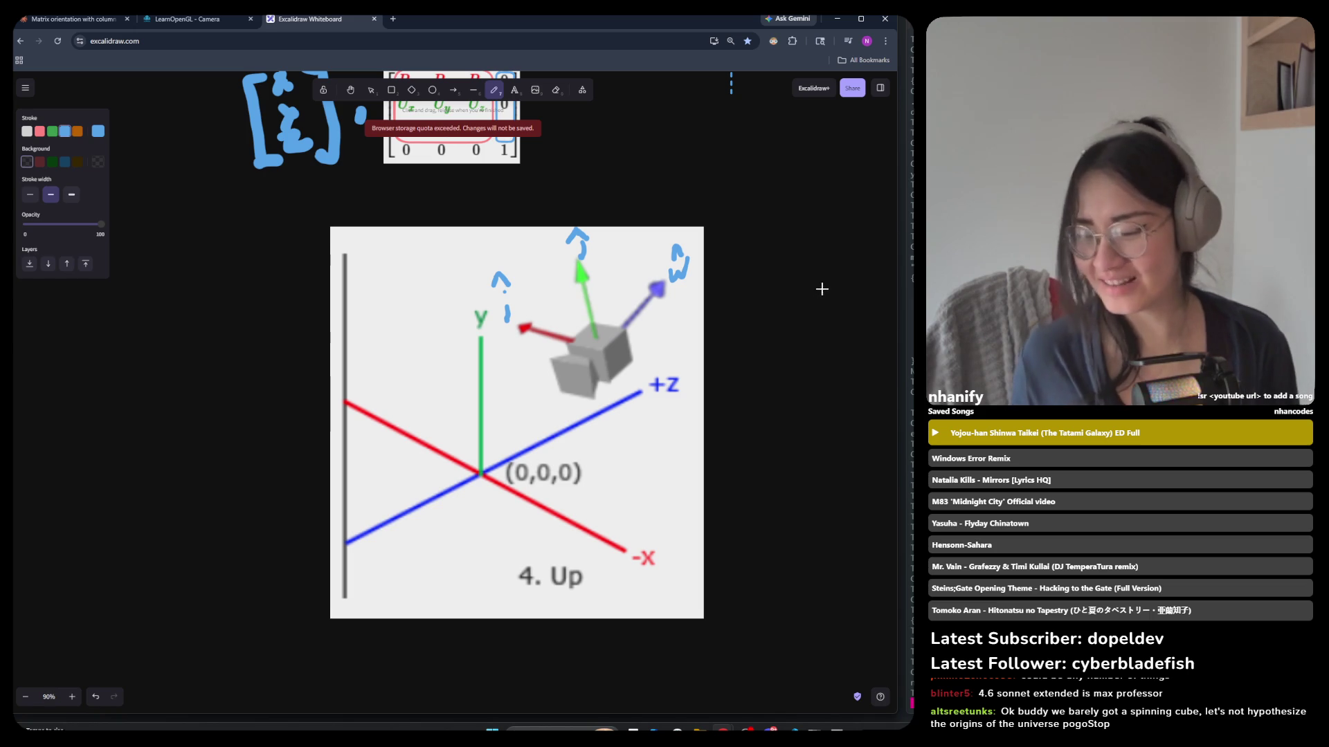
# View the rotating cube in the raylib renderer window, then close it.
pyautogui.hotkey('alt', 'Tab')
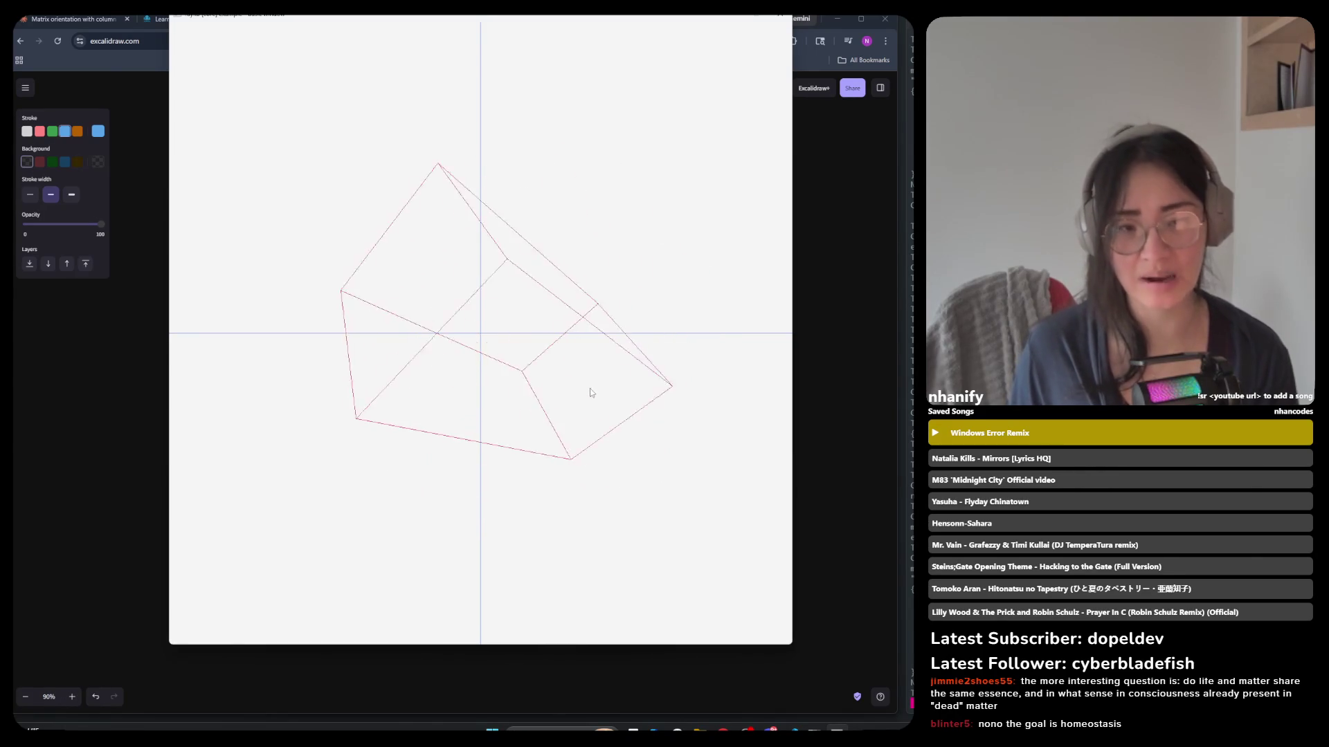
pyautogui.press('Escape')
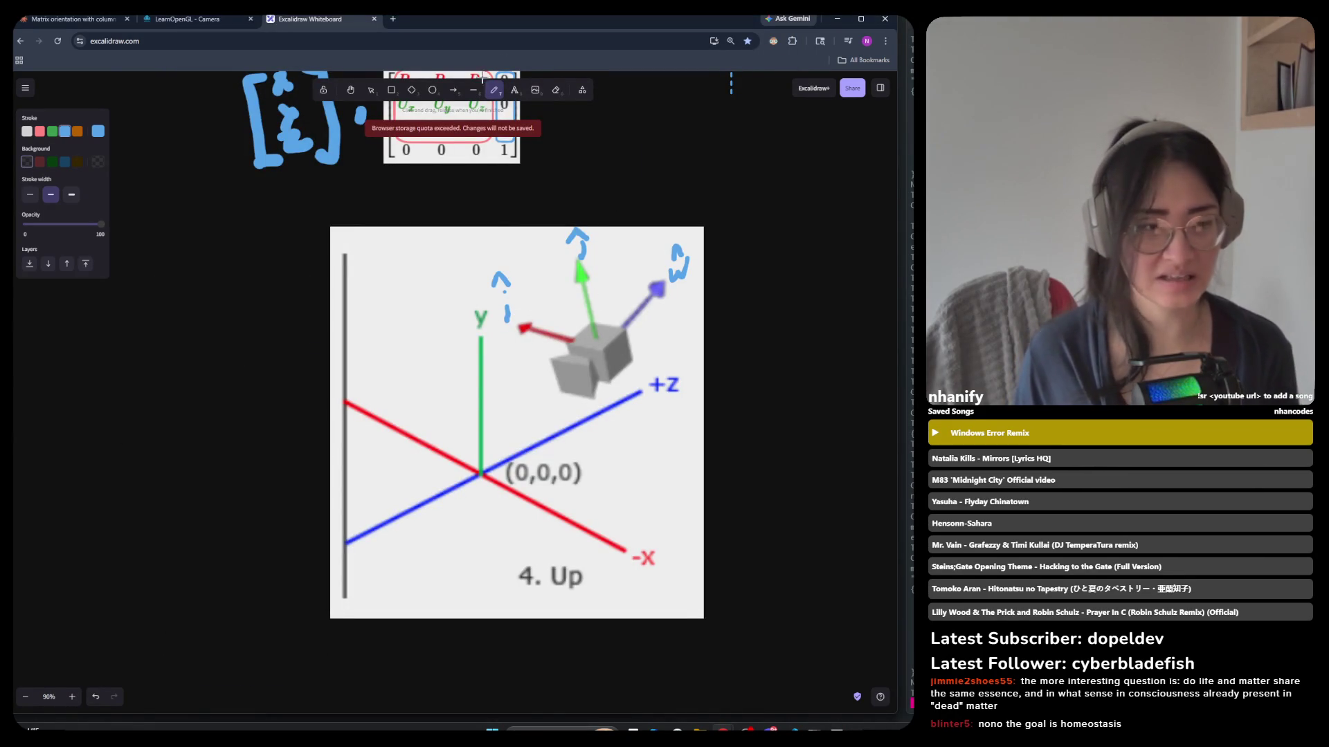
# Draw a rectangle framing the cube and its three axis arrows in the image.
pyautogui.click(391, 90)
pyautogui.moveTo(479, 213); pyautogui.dragTo(739, 367)
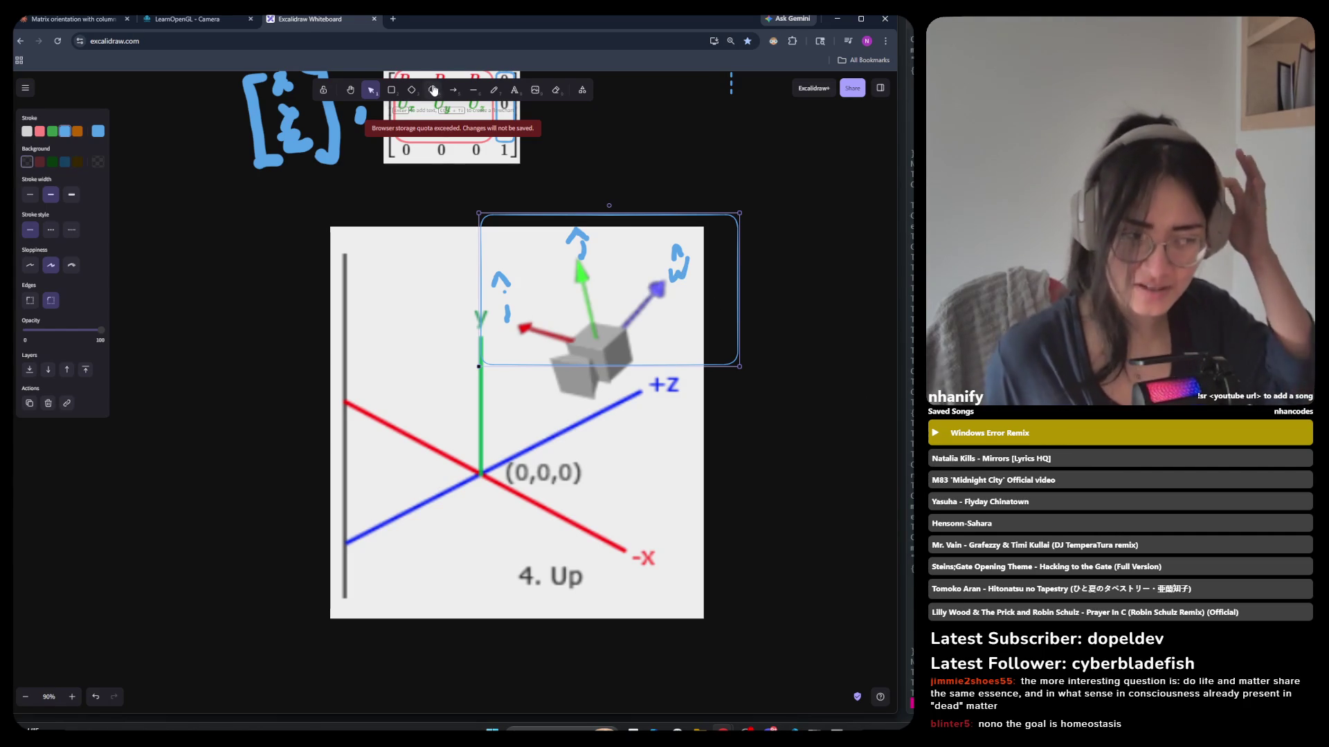
pyautogui.click(453, 90)
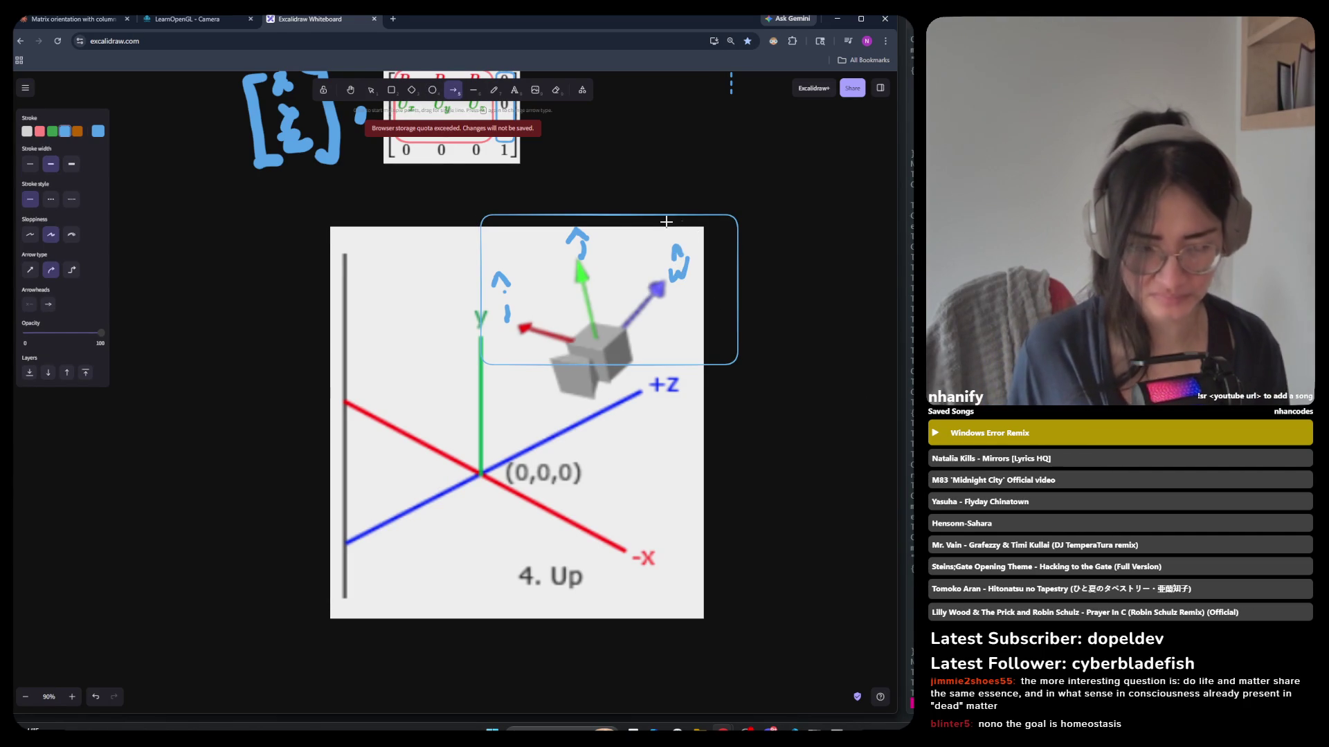
# Return to the Selection tool and bring up main.c in VS Code.
pyautogui.scroll(-1, 410, 258)
pyautogui.scroll(-1, 410, 258)
pyautogui.scroll(1, 762, 184)
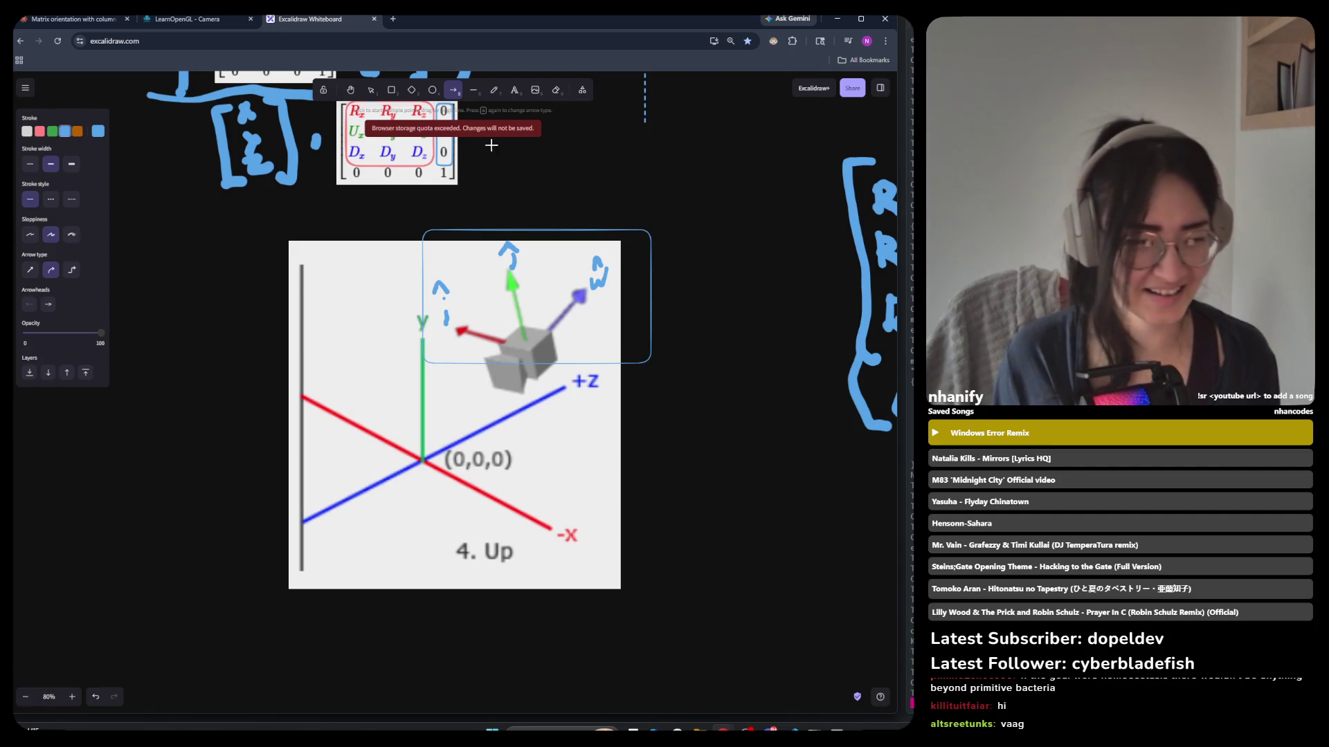
pyautogui.press('v')
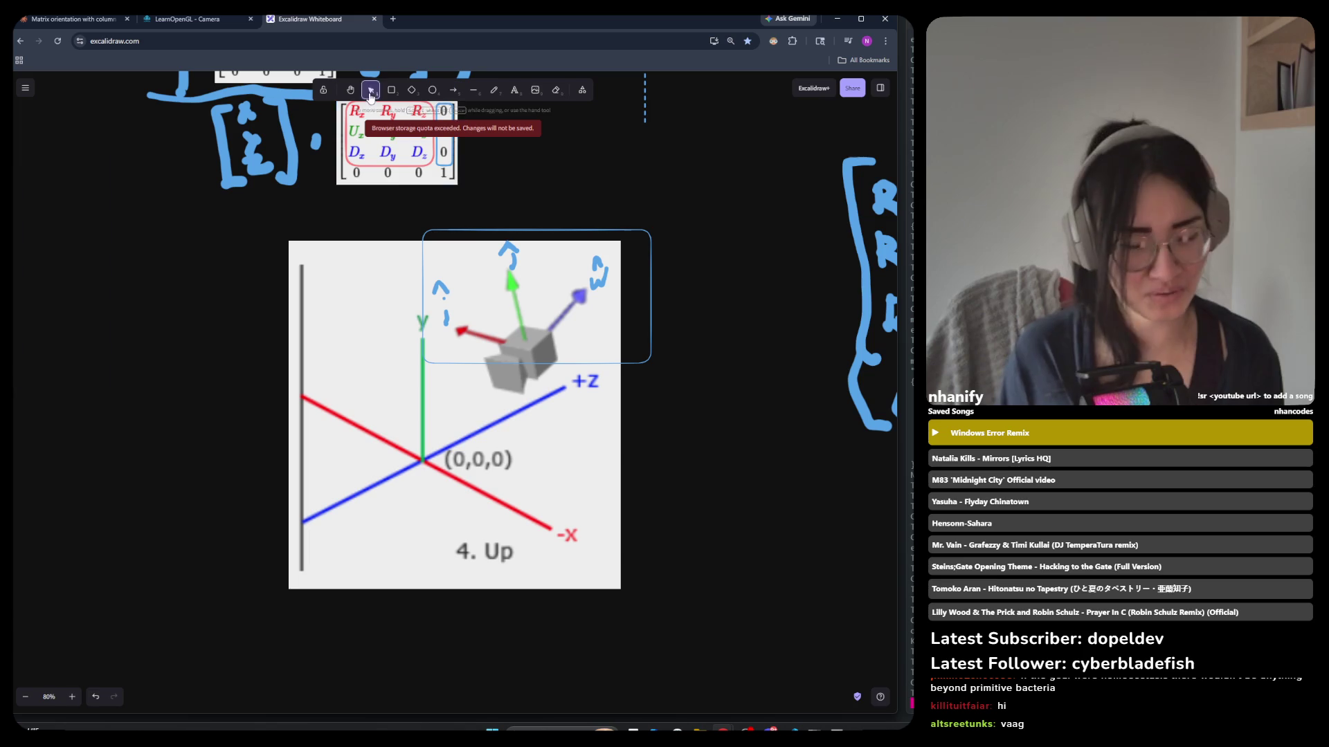
pyautogui.hotkey('alt', 'Tab')
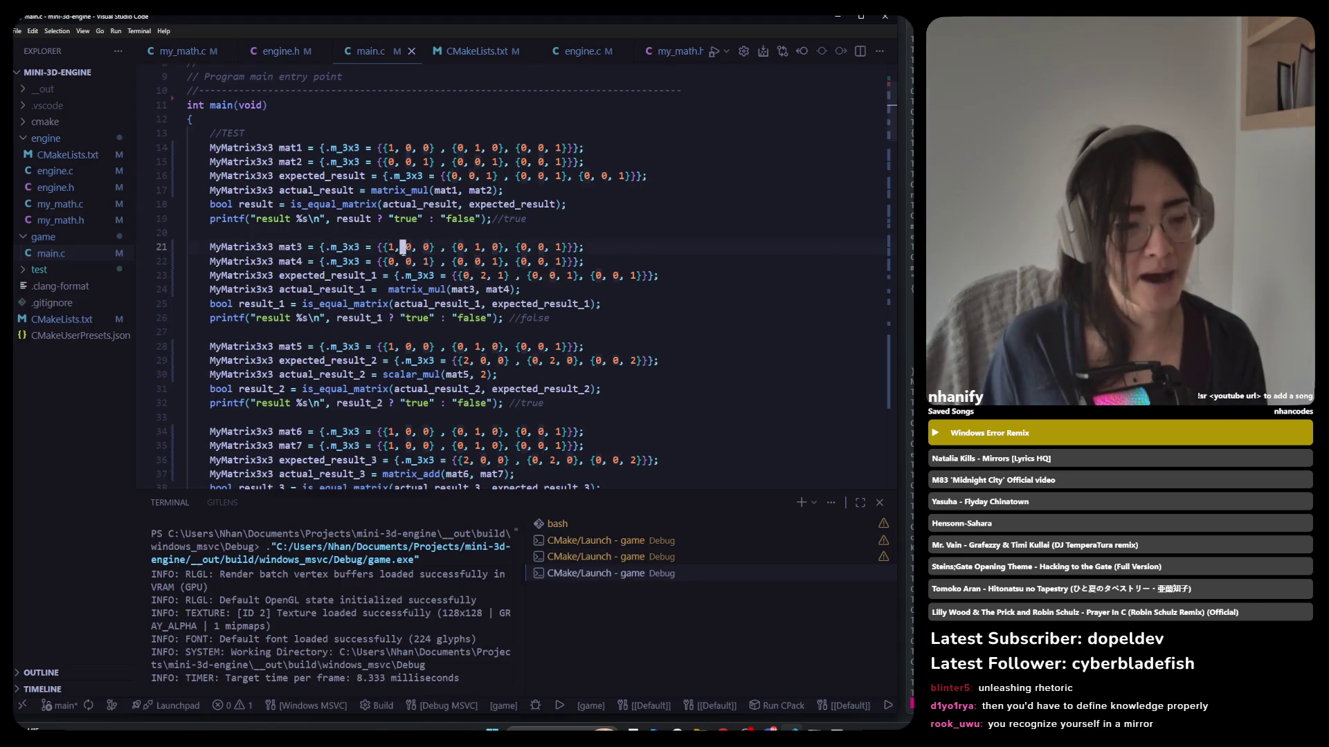
# Scroll to the top of main.c, move to line 20, and return to the Excalidraw whiteboard.
pyautogui.scroll(3, 377, 251)
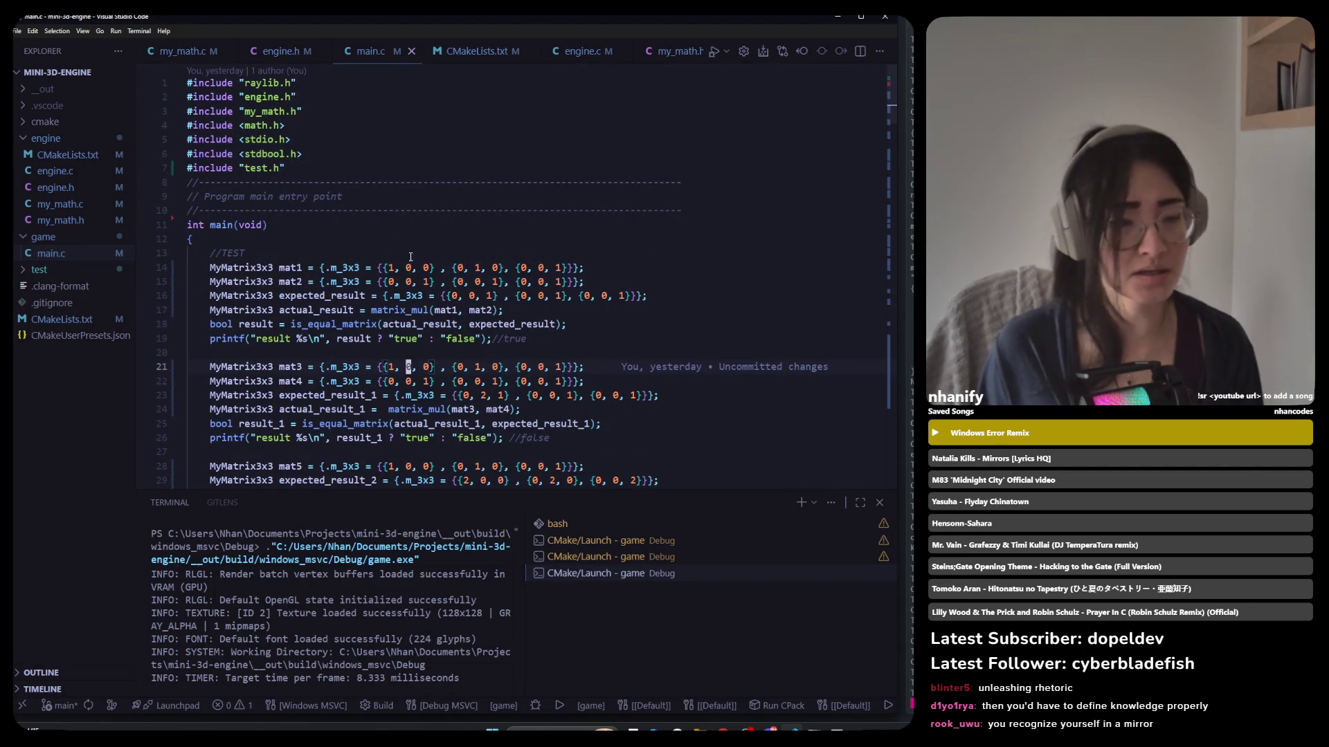
pyautogui.press('Up')
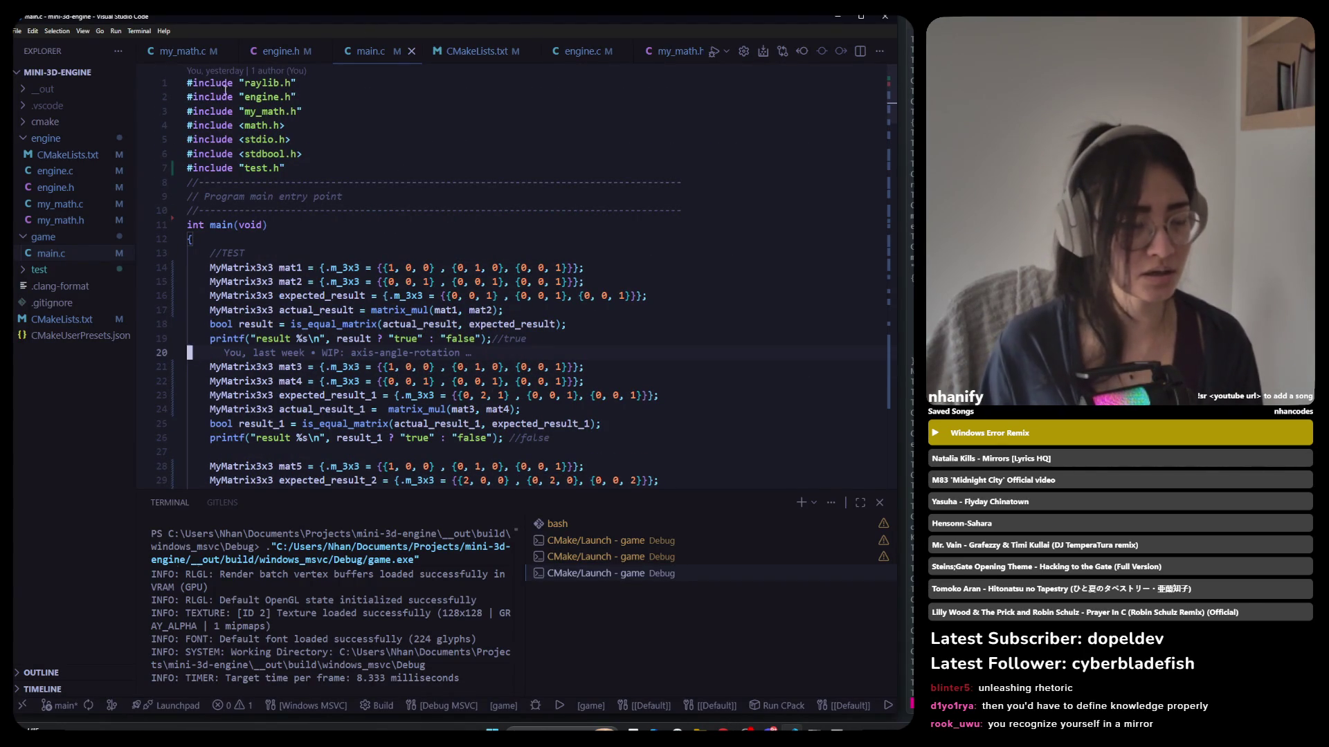
pyautogui.hotkey('alt', 'Tab')
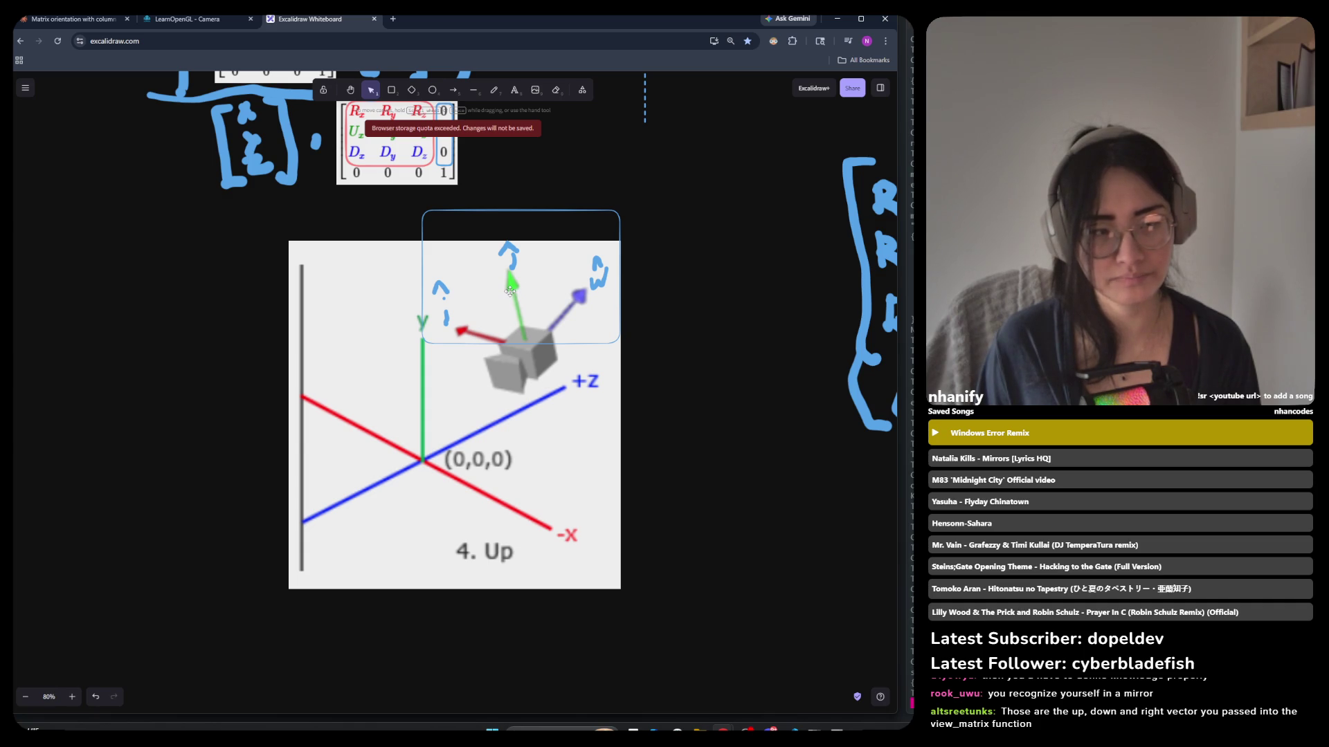
# Zoom the whiteboard out and back in around the '4. Up' camera image and LookAt matrices.
pyautogui.hotkey('alt', 'Tab')
pyautogui.hotkey('alt', 'Tab')
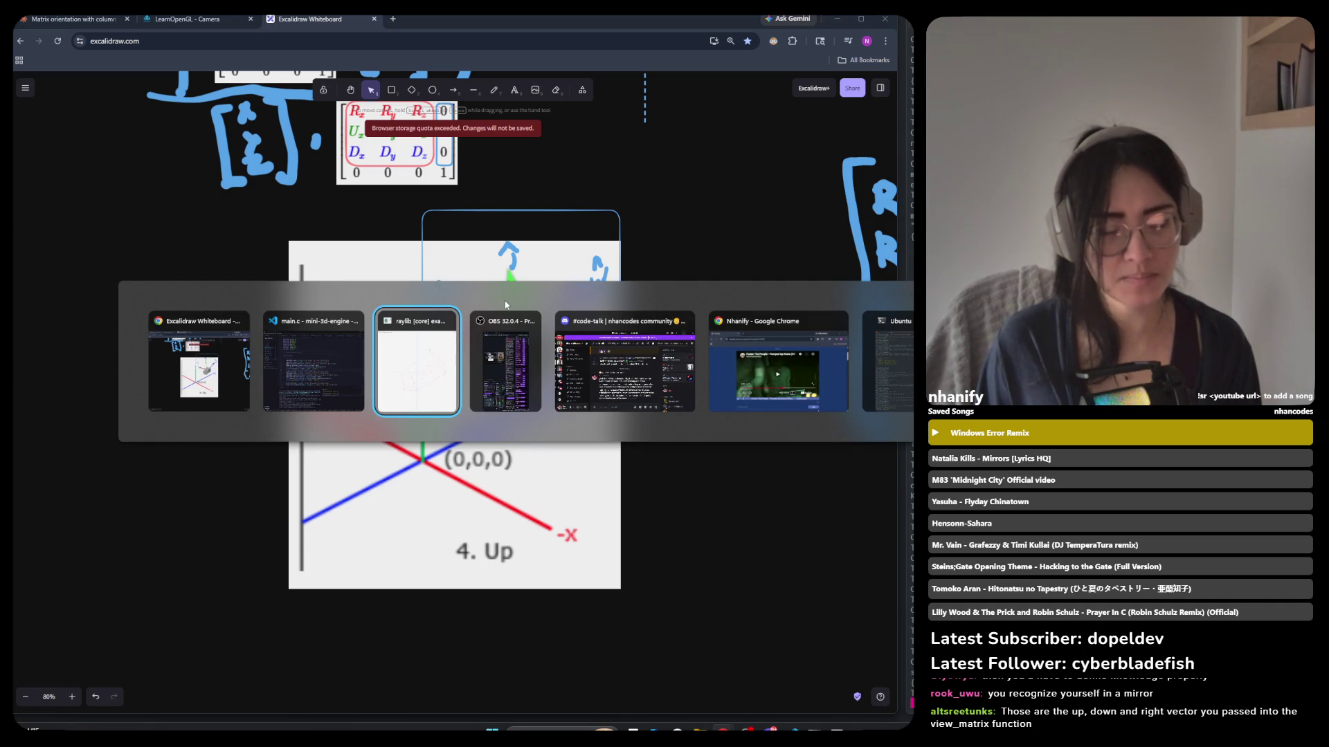
pyautogui.hotkey('alt', 'Tab')
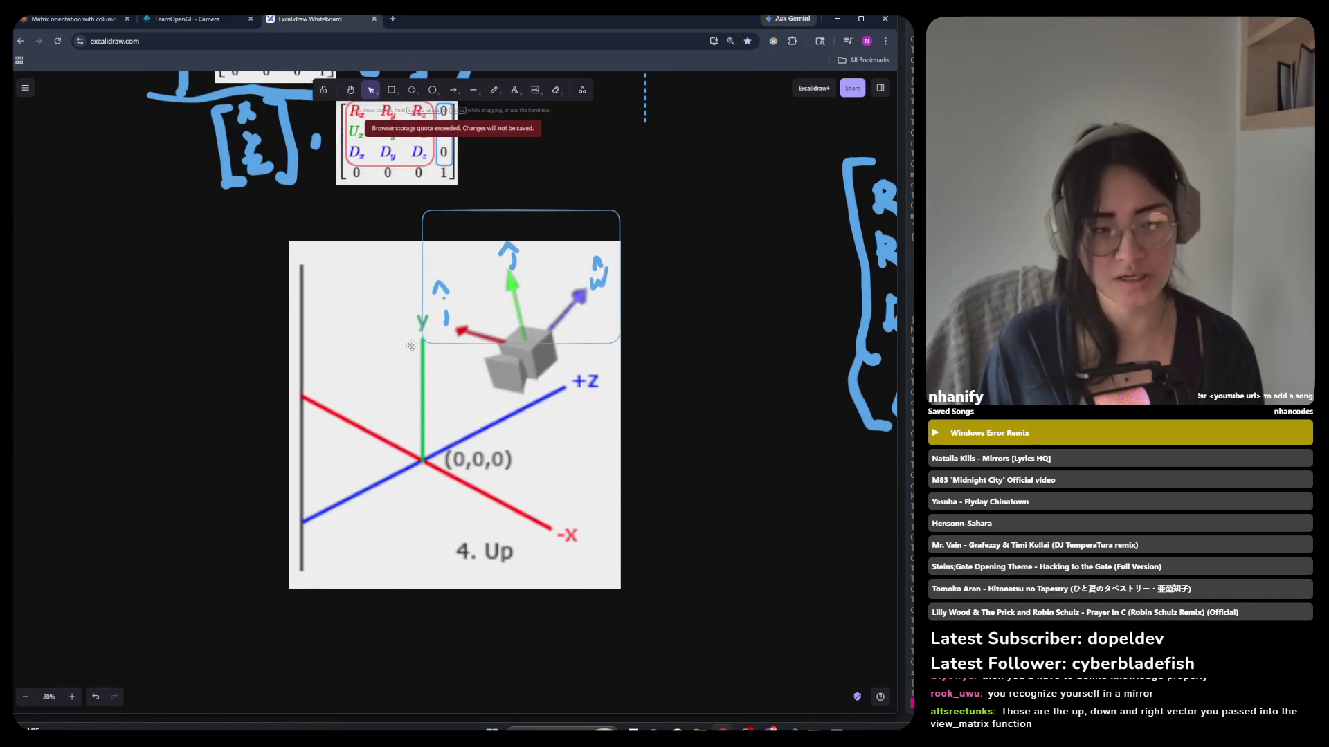
pyautogui.scroll(-3, 431, 342)
pyautogui.scroll(1, 677, 280)
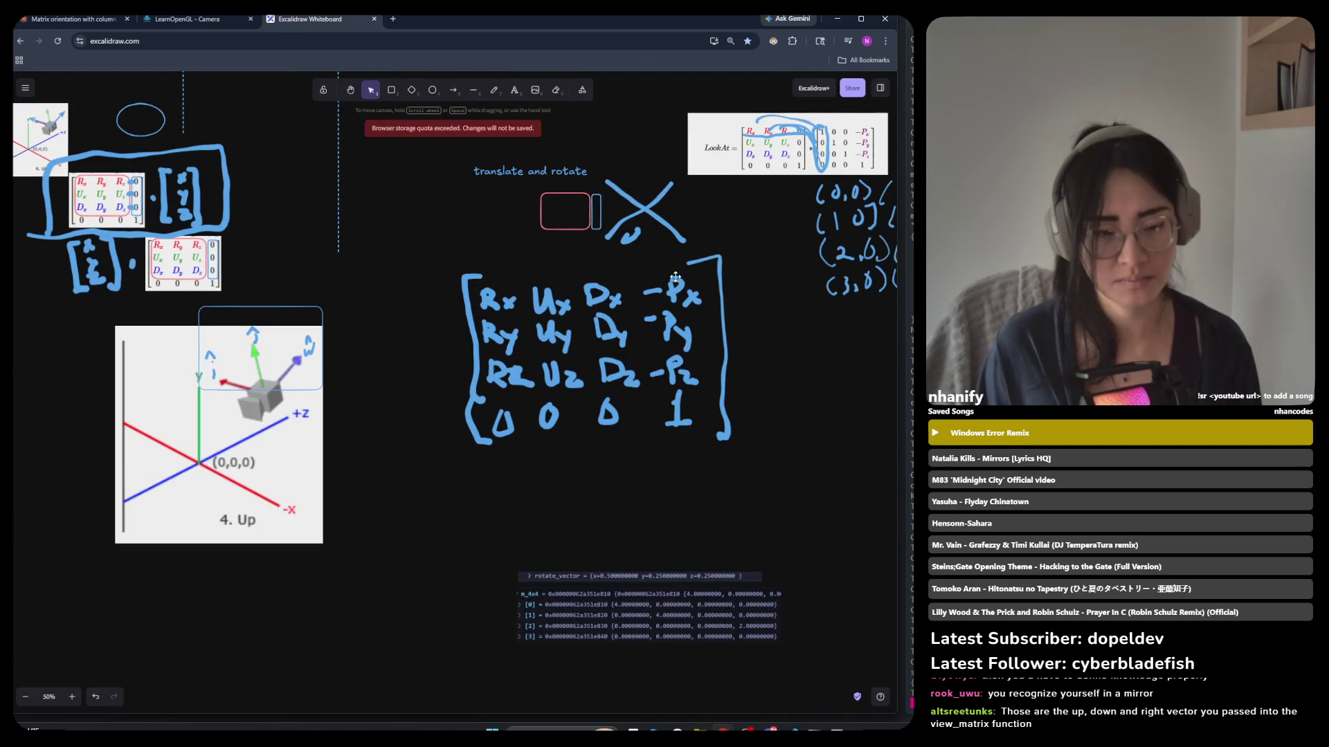
pyautogui.scroll(-3, 636, 308)
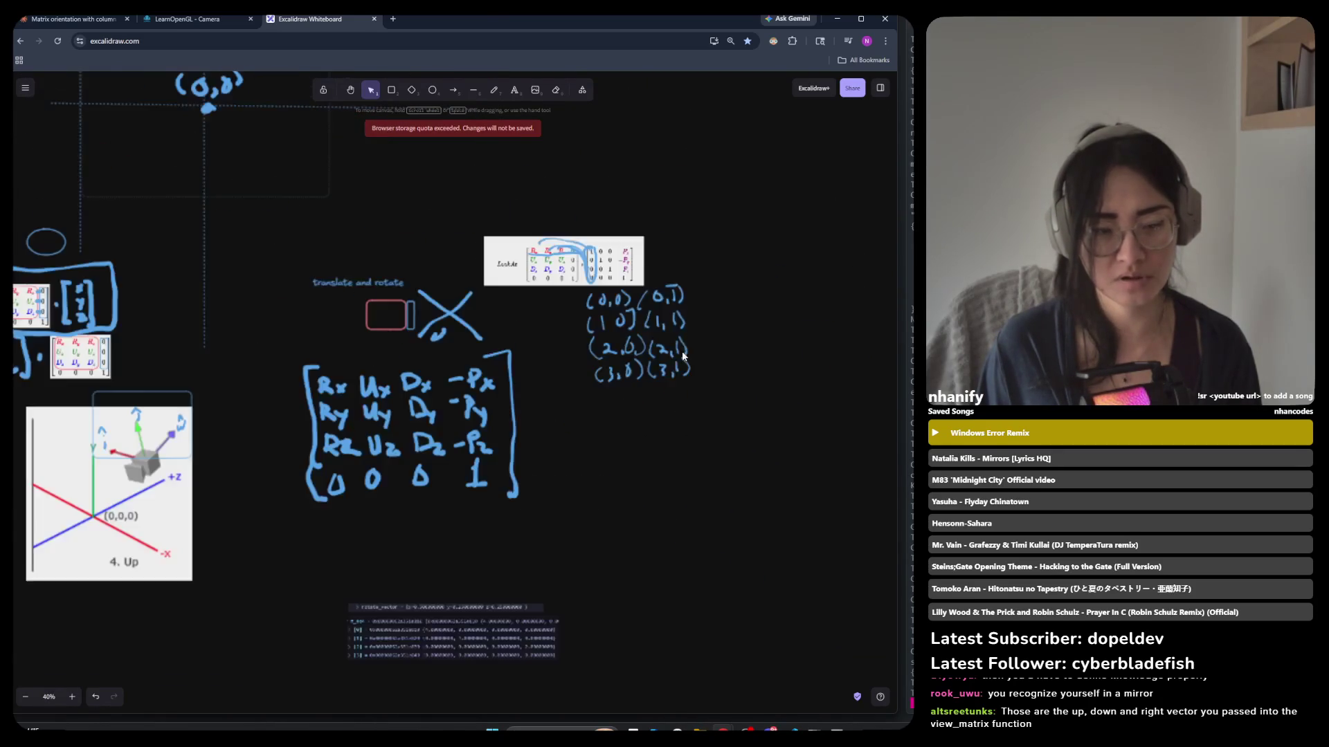
pyautogui.scroll(-5, 424, 369)
pyautogui.scroll(5, 591, 331)
pyautogui.scroll(2, 372, 306)
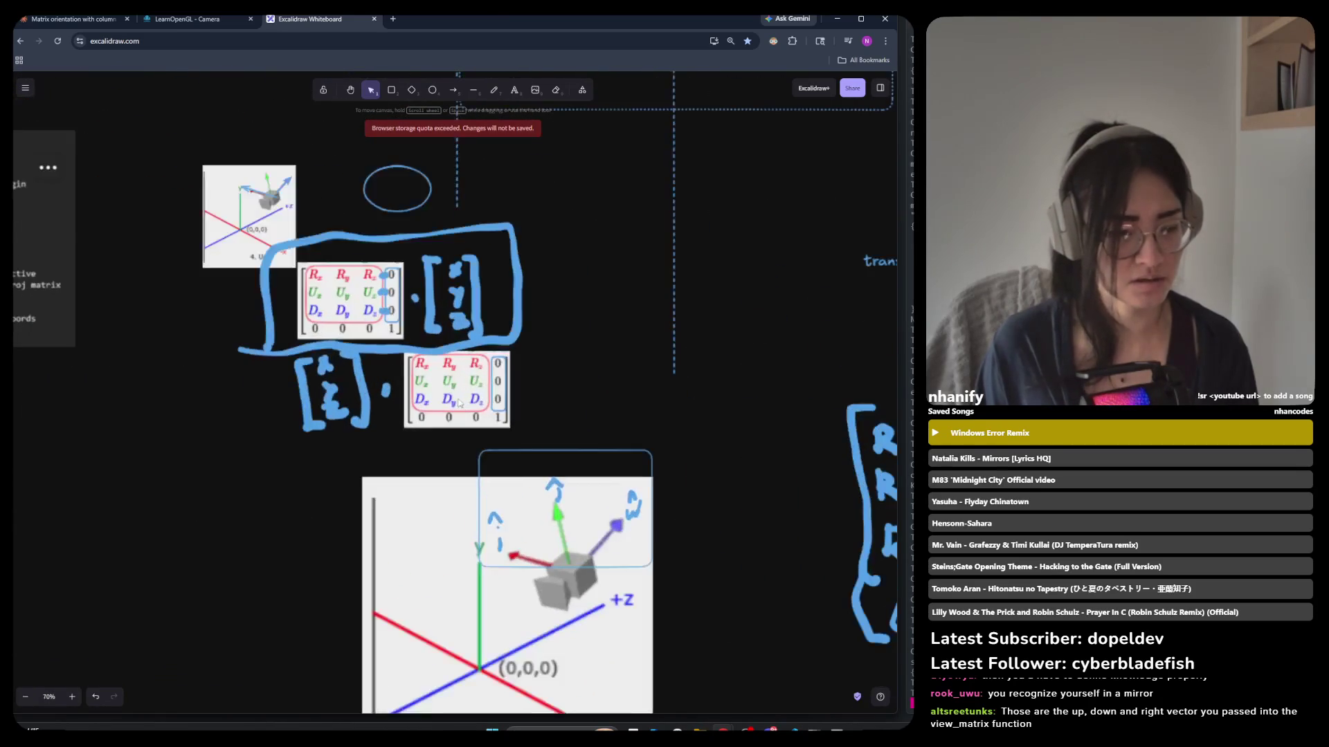
pyautogui.scroll(-4, 372, 305)
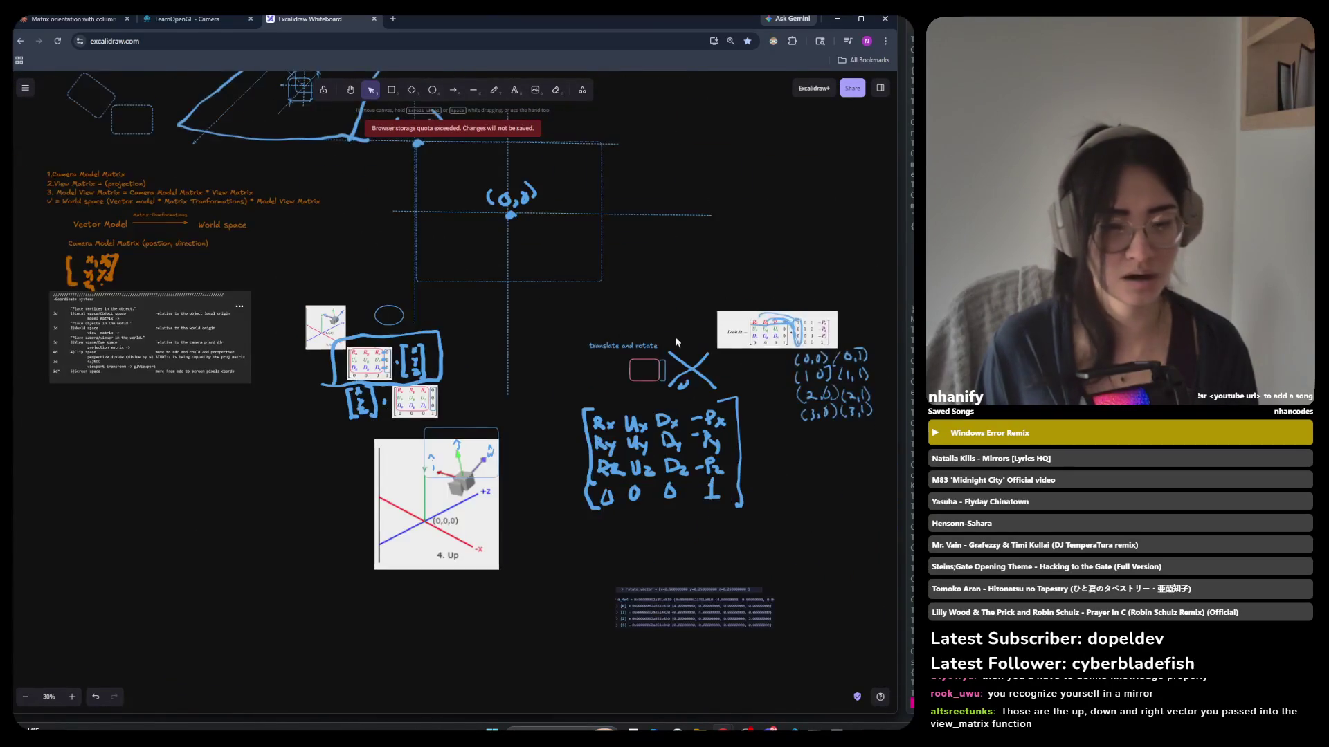
pyautogui.scroll(5, 734, 301)
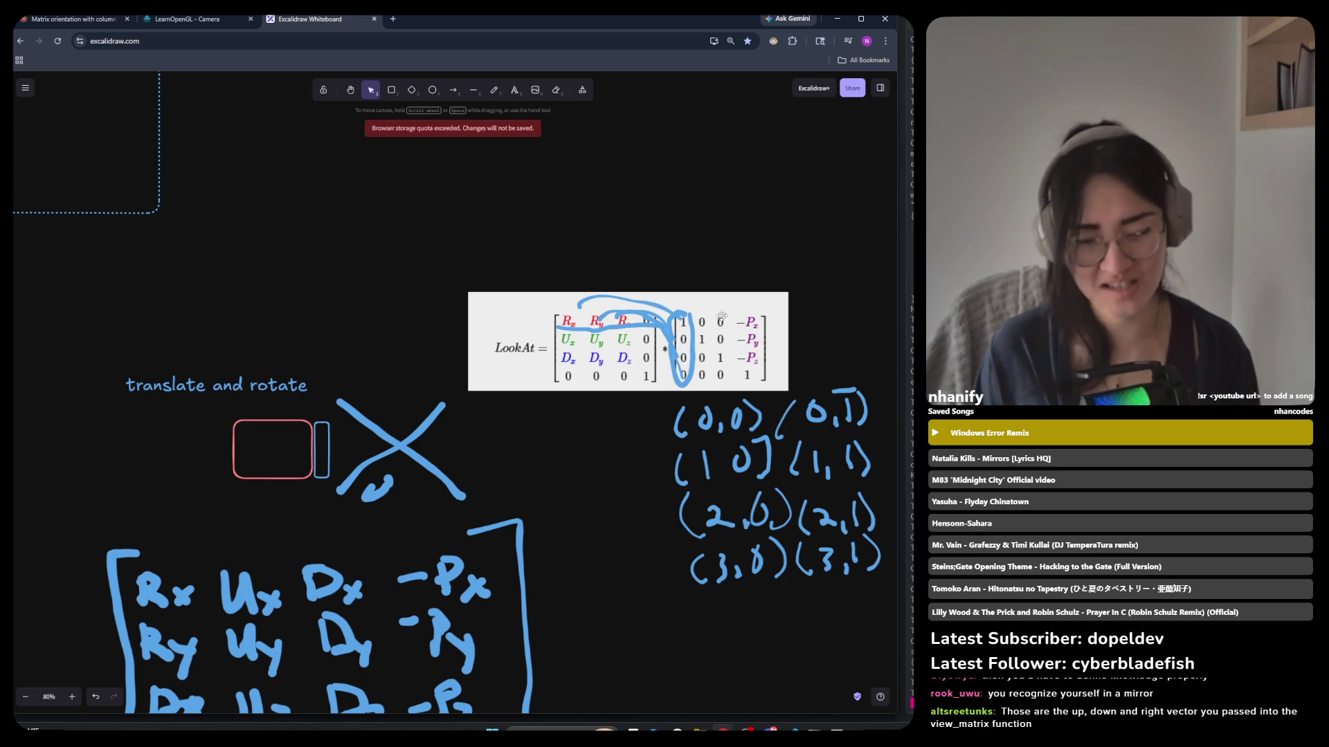
pyautogui.scroll(-3, 803, 281)
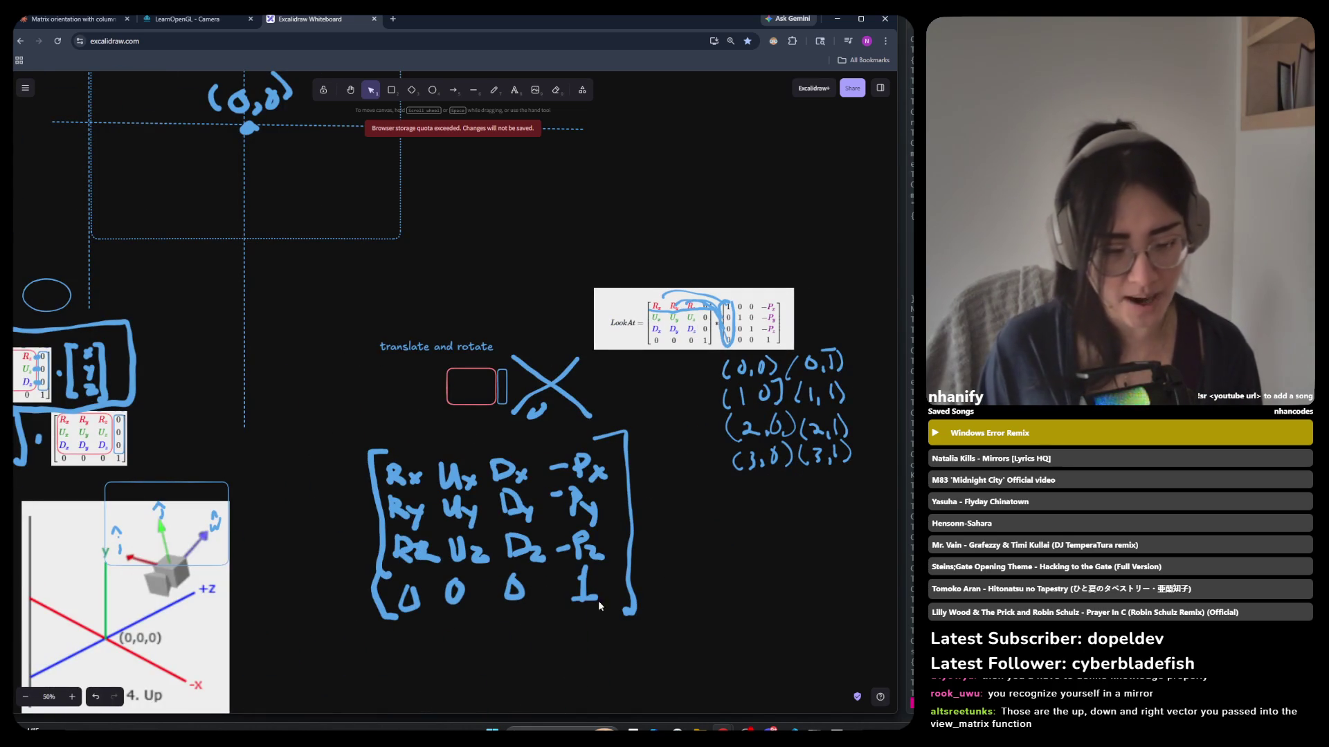
pyautogui.scroll(-3, 768, 360)
pyautogui.scroll(2, 591, 462)
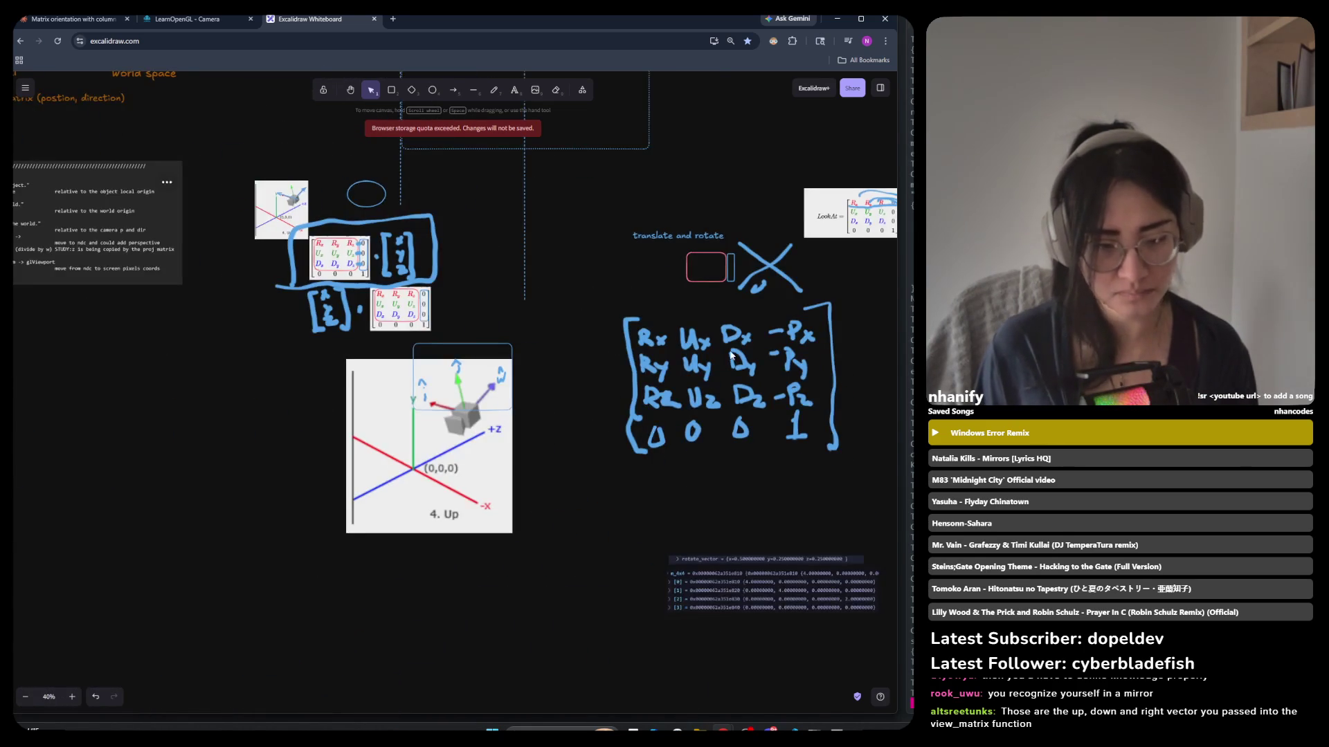
pyautogui.scroll(4, 378, 399)
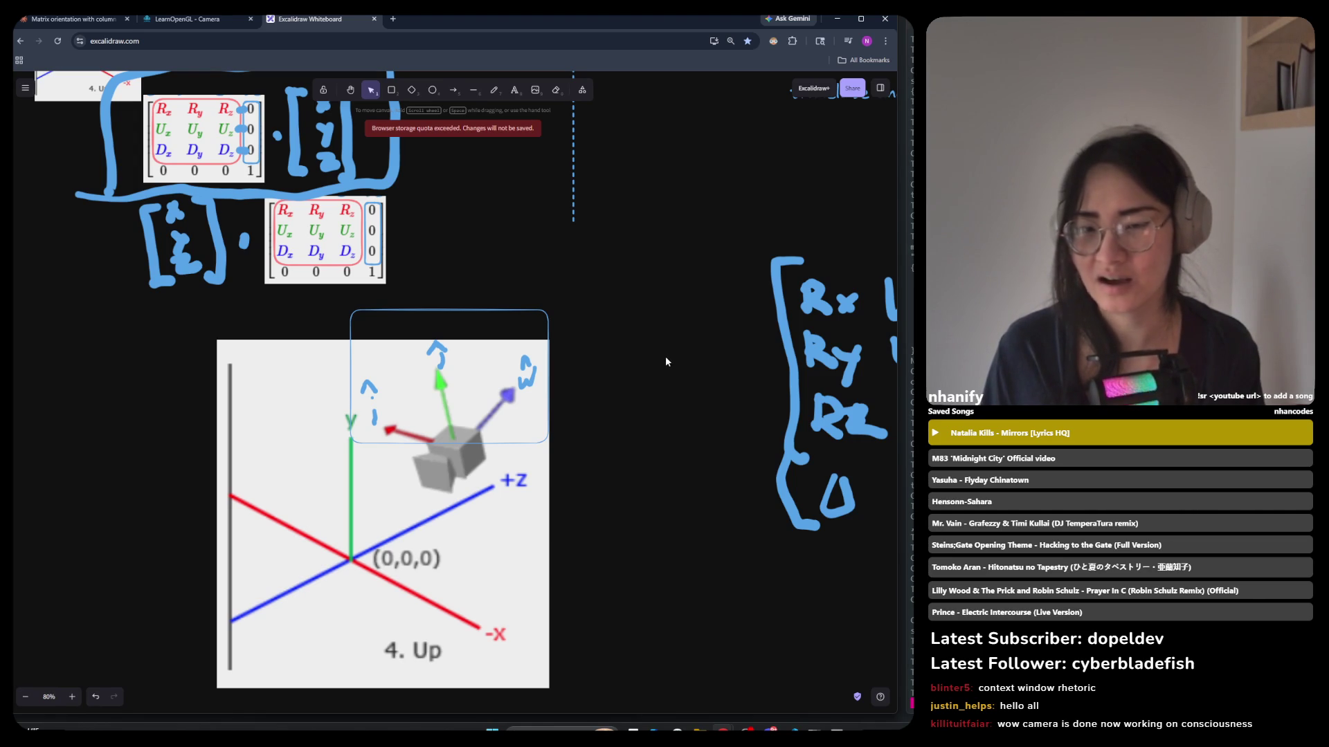
# Narrow the frame around the labelled camera axes and nudge it slightly down and right.
pyautogui.click(348, 368)
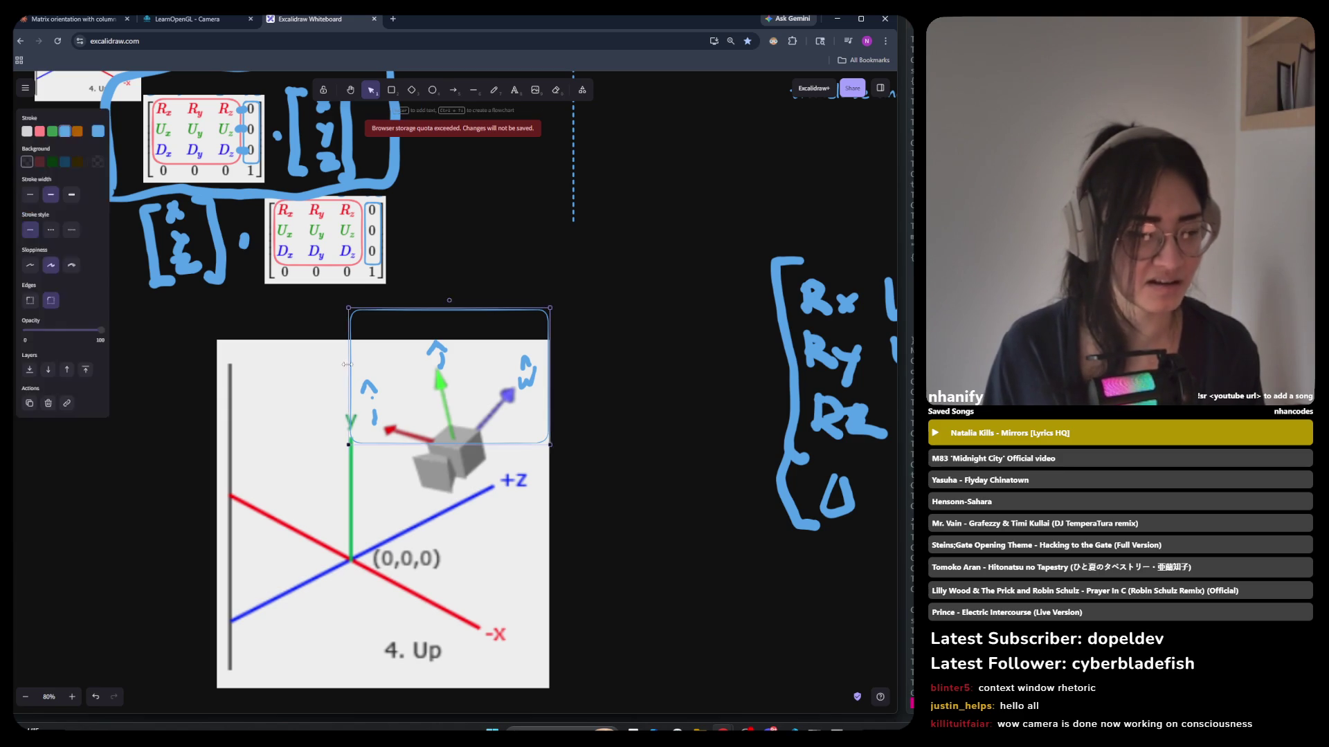
pyautogui.moveTo(347, 356)
pyautogui.mouseDown()
pyautogui.moveTo(365, 357)
pyautogui.moveTo(351, 357)
pyautogui.mouseUp()
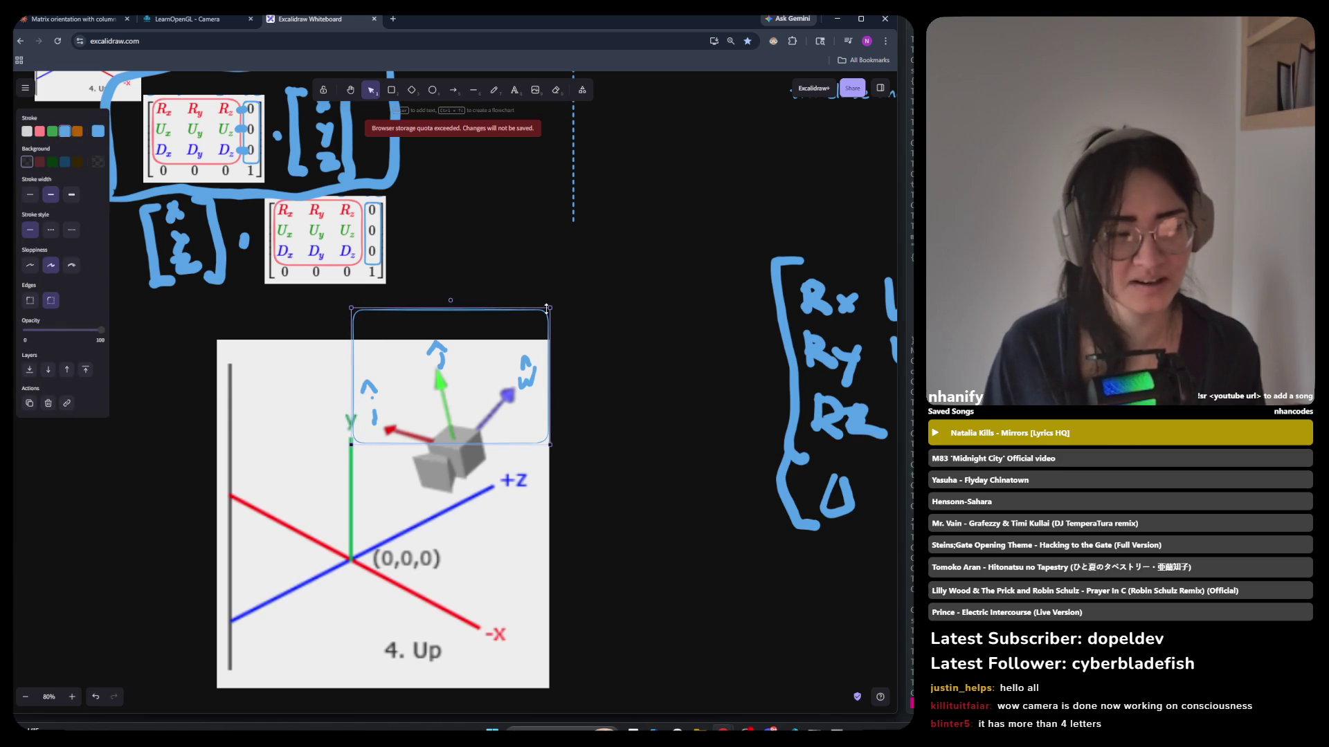
pyautogui.moveTo(538, 311); pyautogui.dragTo(541, 321)
pyautogui.click(620, 332)
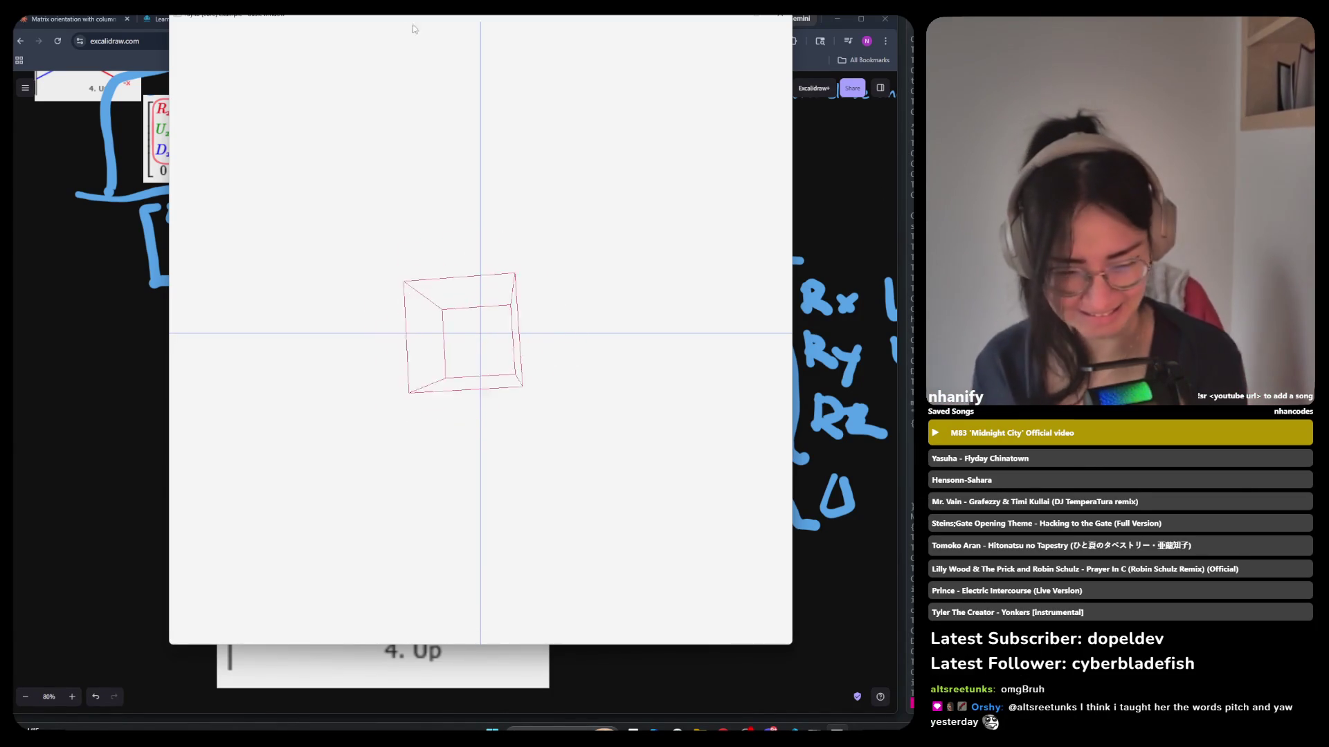
# Close the spinning wireframe cube renderer window with Escape.
pyautogui.press('Escape')
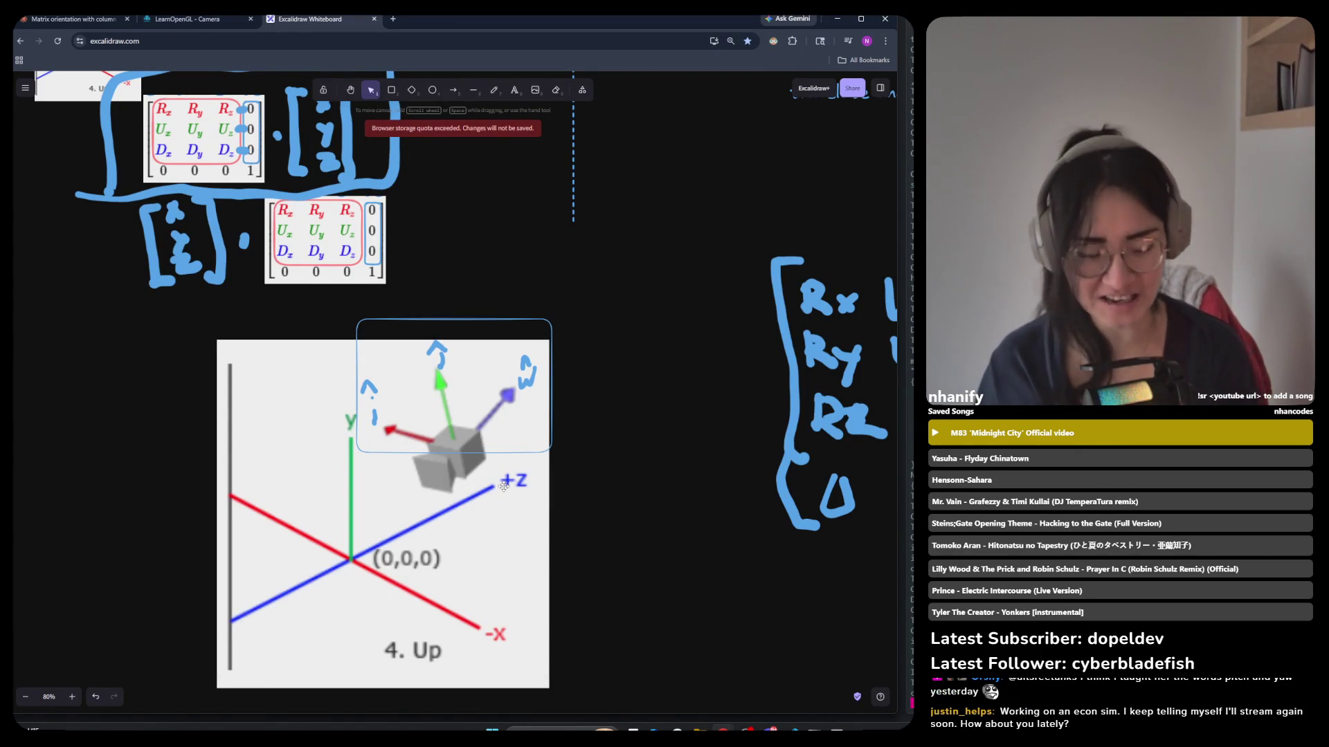
# Try a short arrow beside the camera's up axis, undo it, and make arrows straight.
pyautogui.click(412, 90)
pyautogui.click(371, 90)
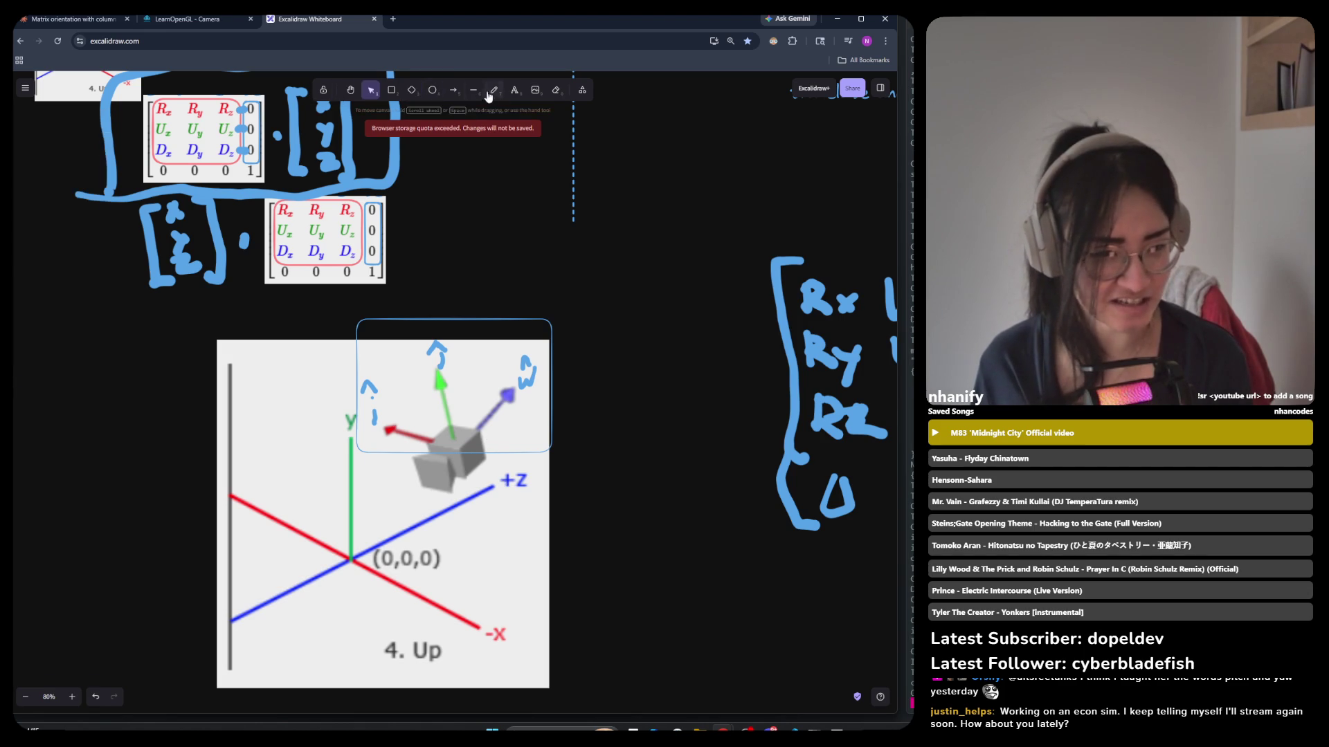
pyautogui.click(452, 90)
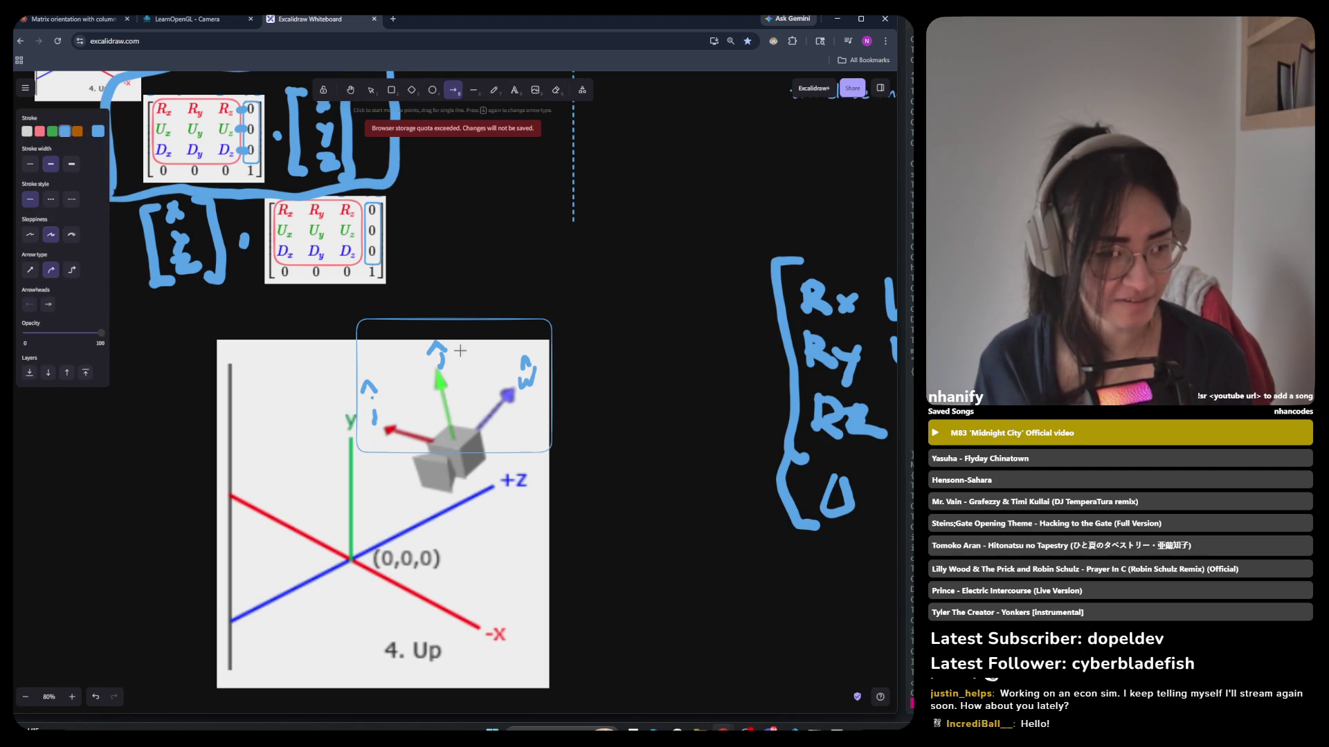
pyautogui.moveTo(429, 420); pyautogui.dragTo(421, 408)
pyautogui.hotkey('ctrl', 'z')
pyautogui.press('a')
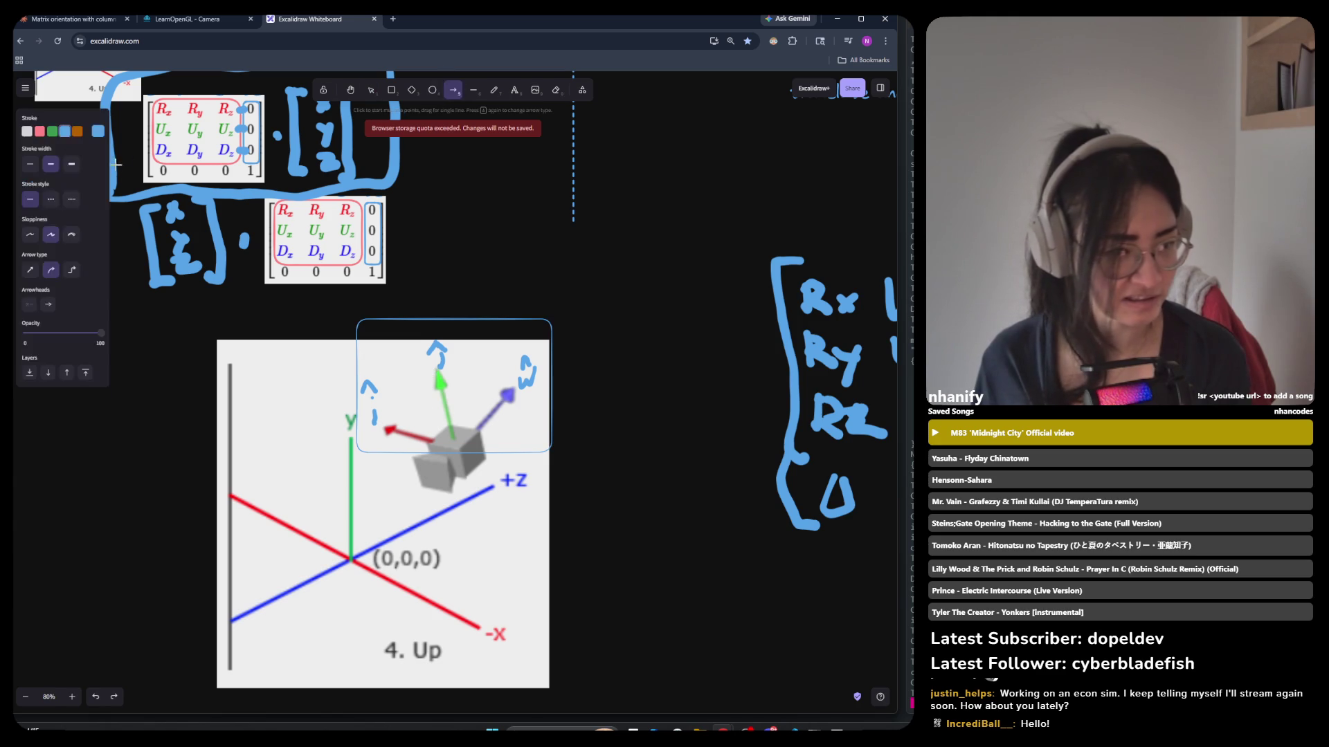
pyautogui.click(30, 270)
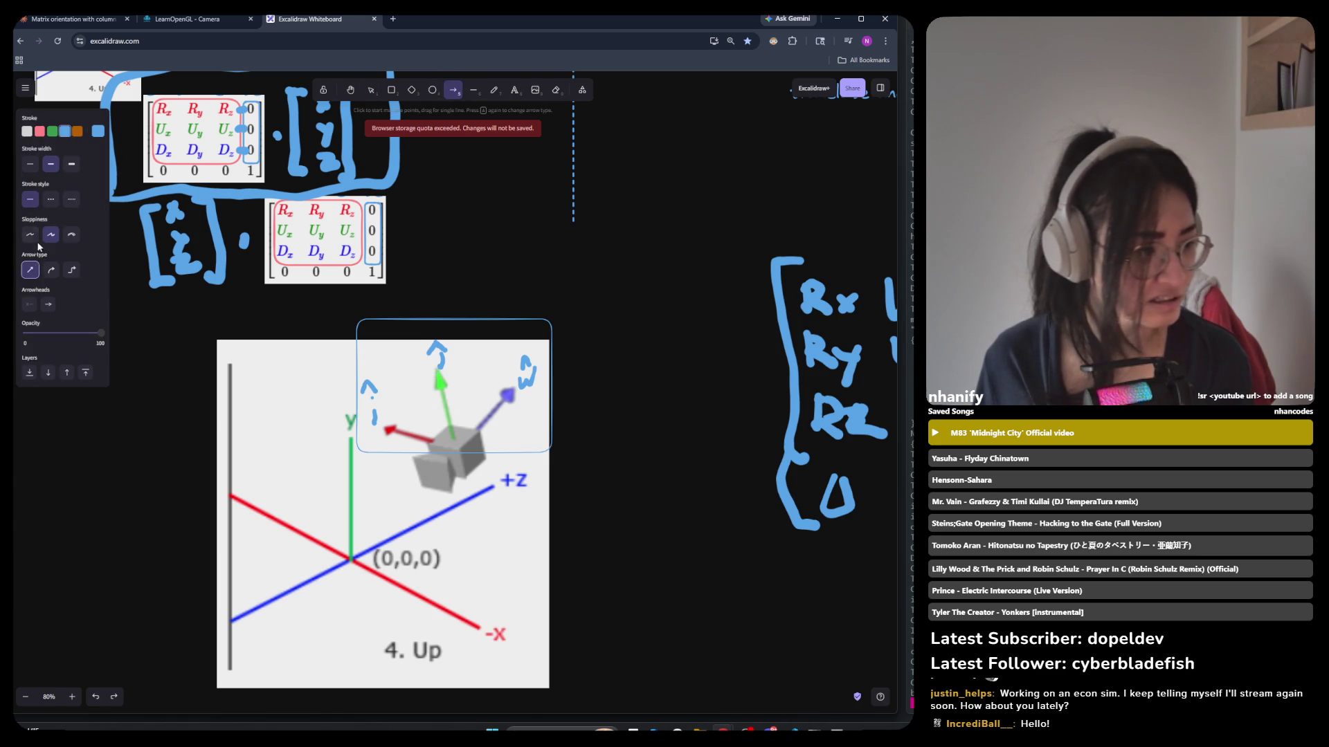
# Freehand-draw rotation arcs around the green up axis and beneath the cube toward +Z, undoing the red-axis curl.
pyautogui.click(492, 92)
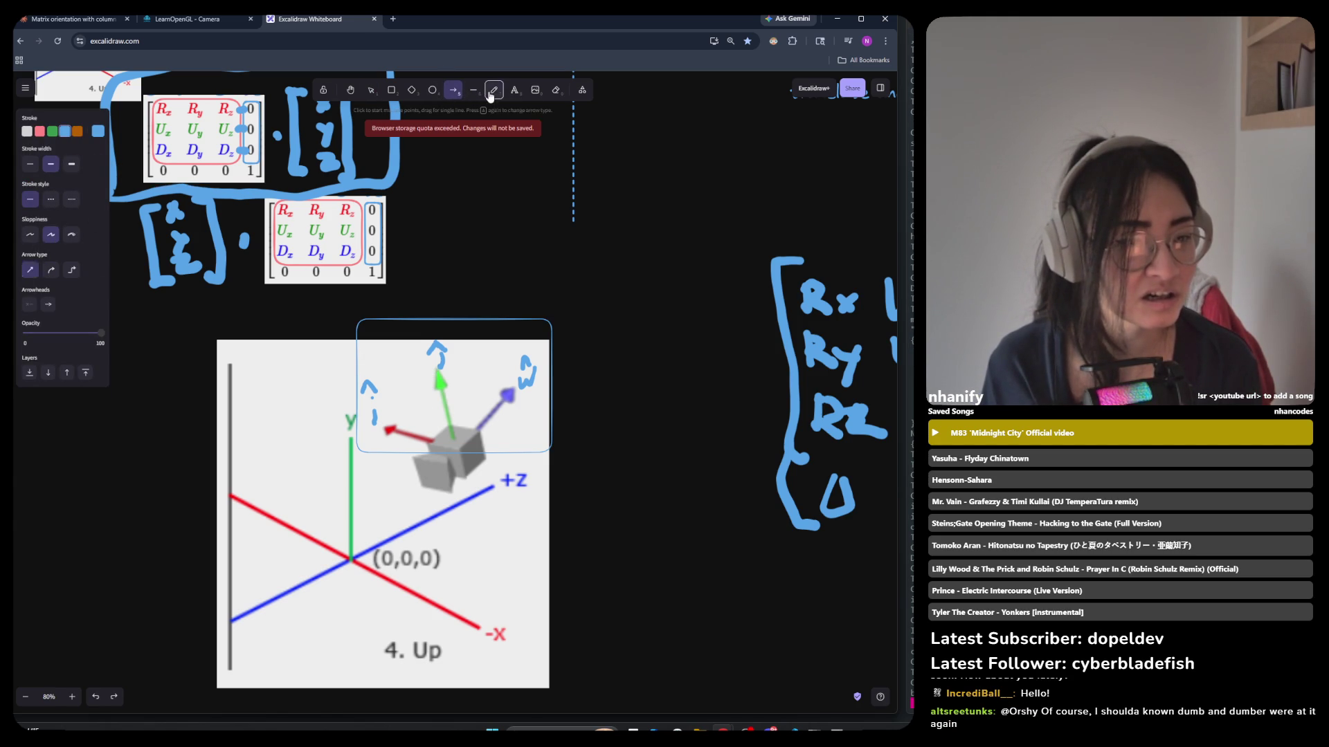
pyautogui.moveTo(425, 414)
pyautogui.mouseDown()
pyautogui.moveTo(418, 392)
pyautogui.moveTo(453, 390)
pyautogui.moveTo(456, 404)
pyautogui.mouseUp()
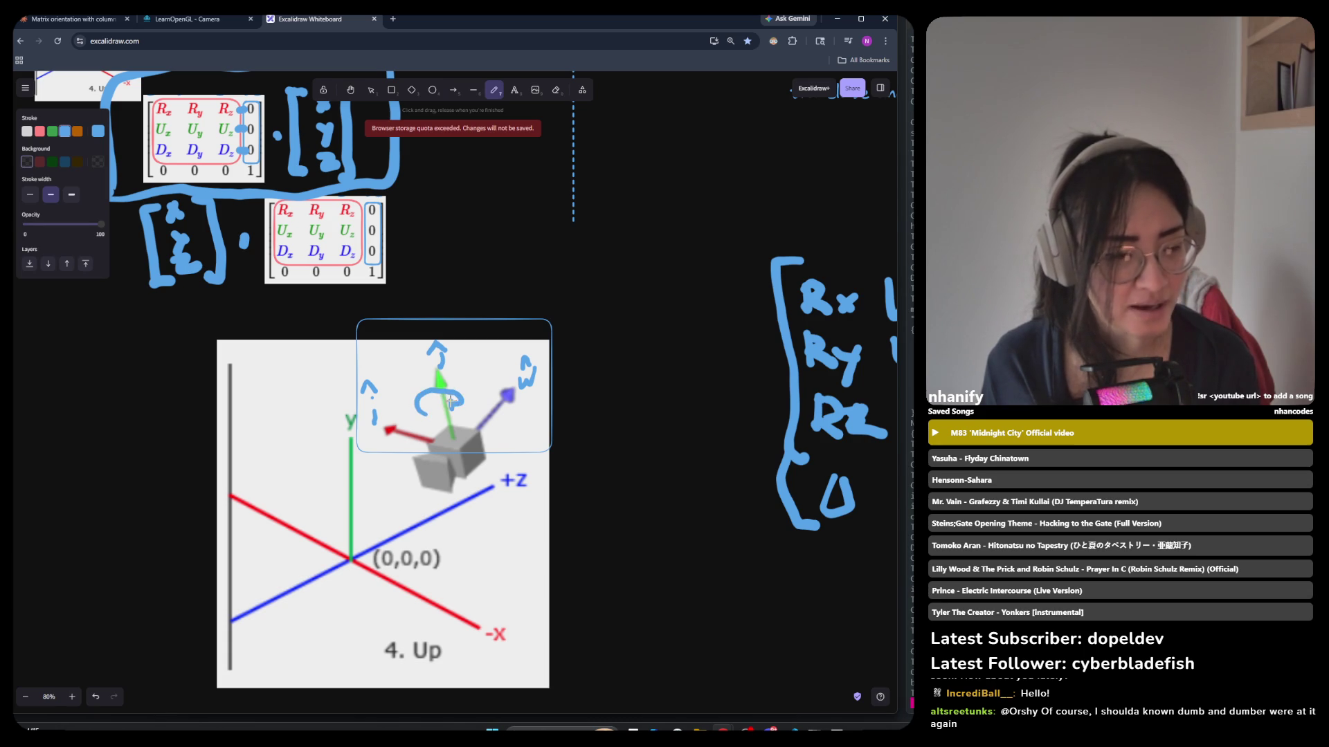
pyautogui.moveTo(385, 468)
pyautogui.mouseDown()
pyautogui.moveTo(441, 492)
pyautogui.moveTo(491, 485)
pyautogui.mouseUp()
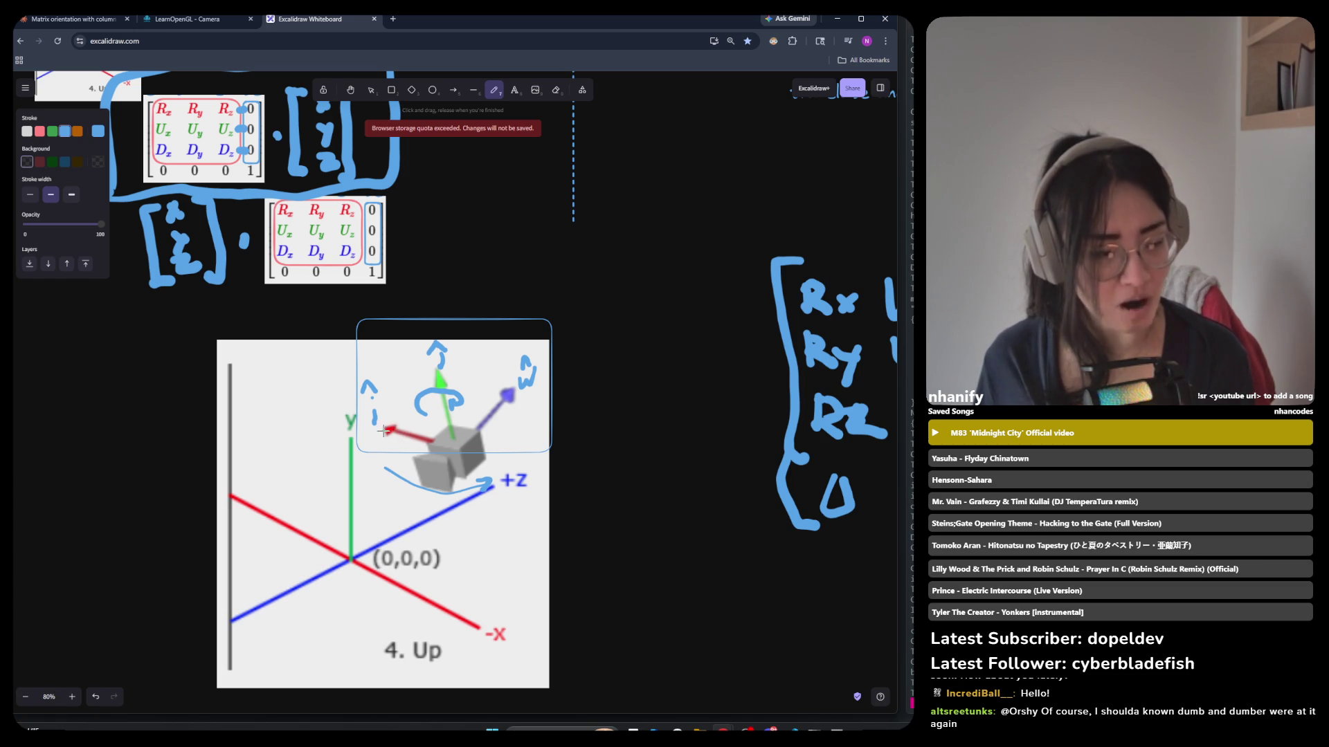
pyautogui.moveTo(398, 443); pyautogui.dragTo(411, 434)
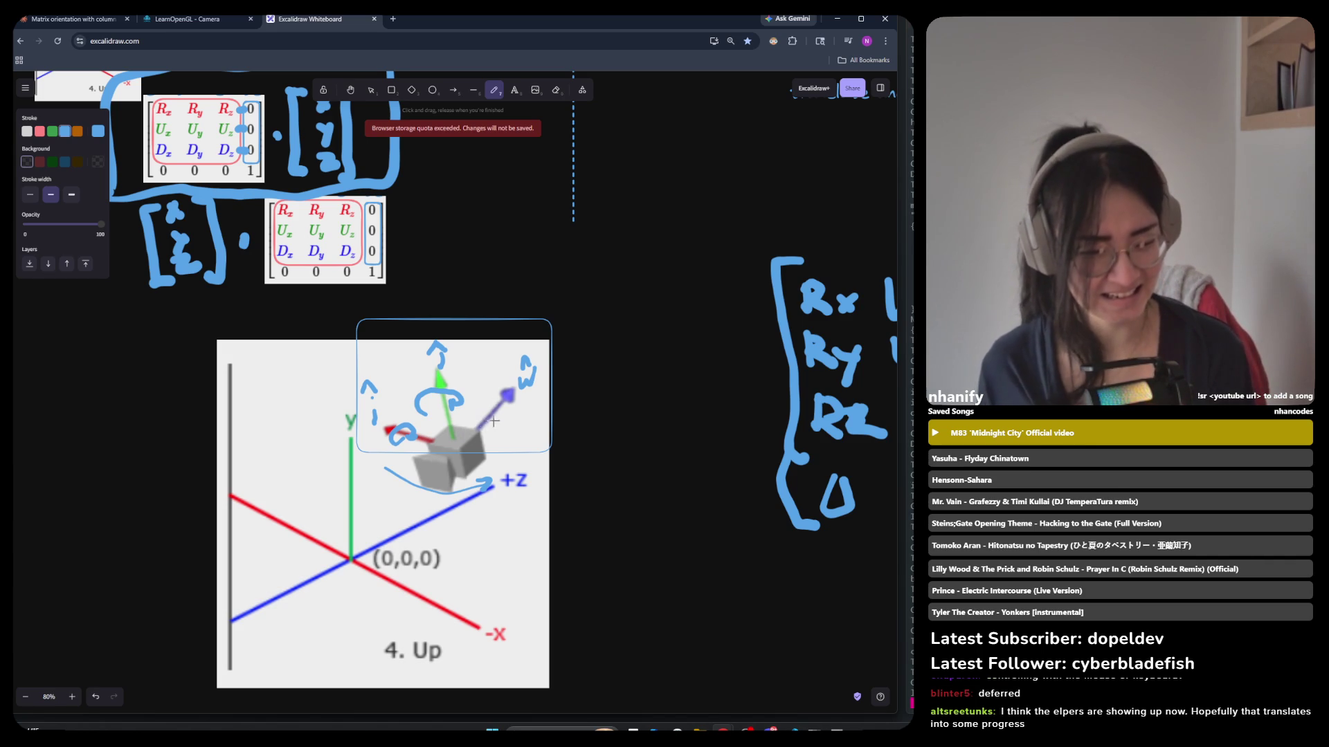
pyautogui.hotkey('ctrl', 'z')
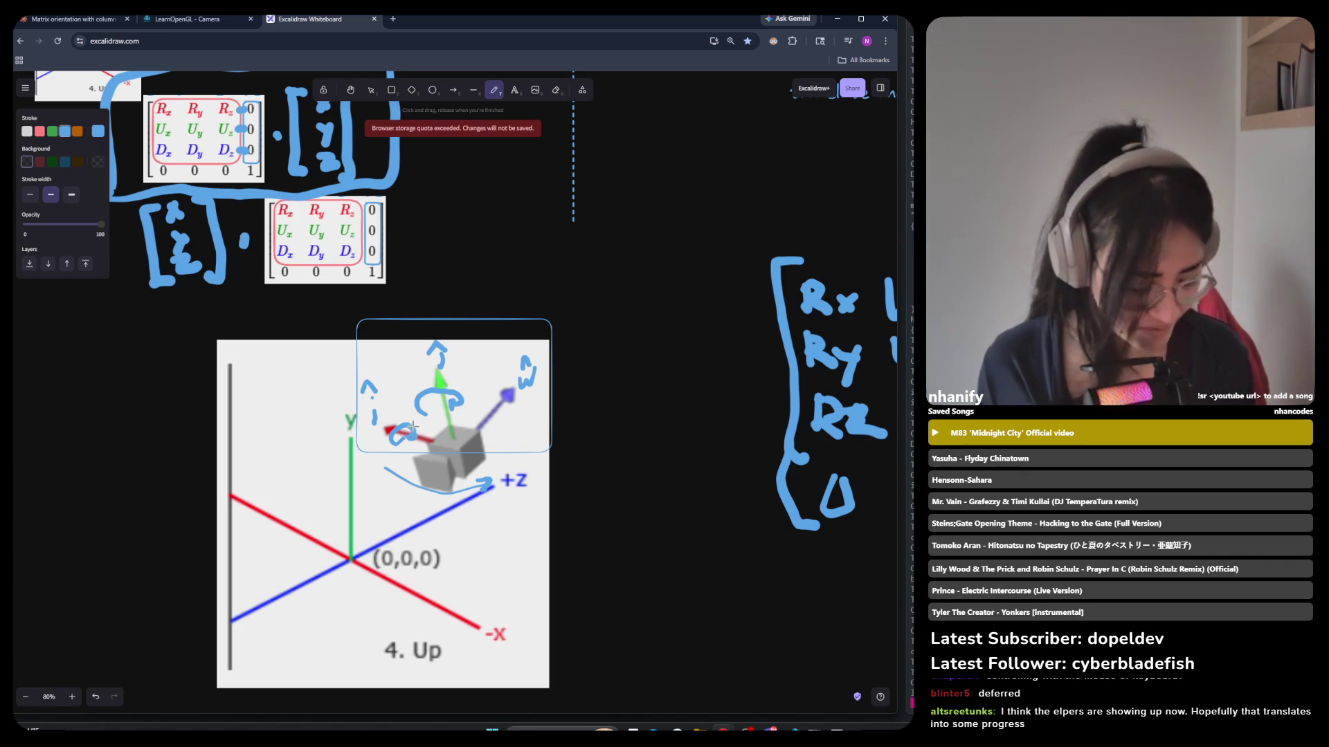
# Test a short arrow beside the red axis, undo it, and return to the freehand pencil.
pyautogui.click(371, 90)
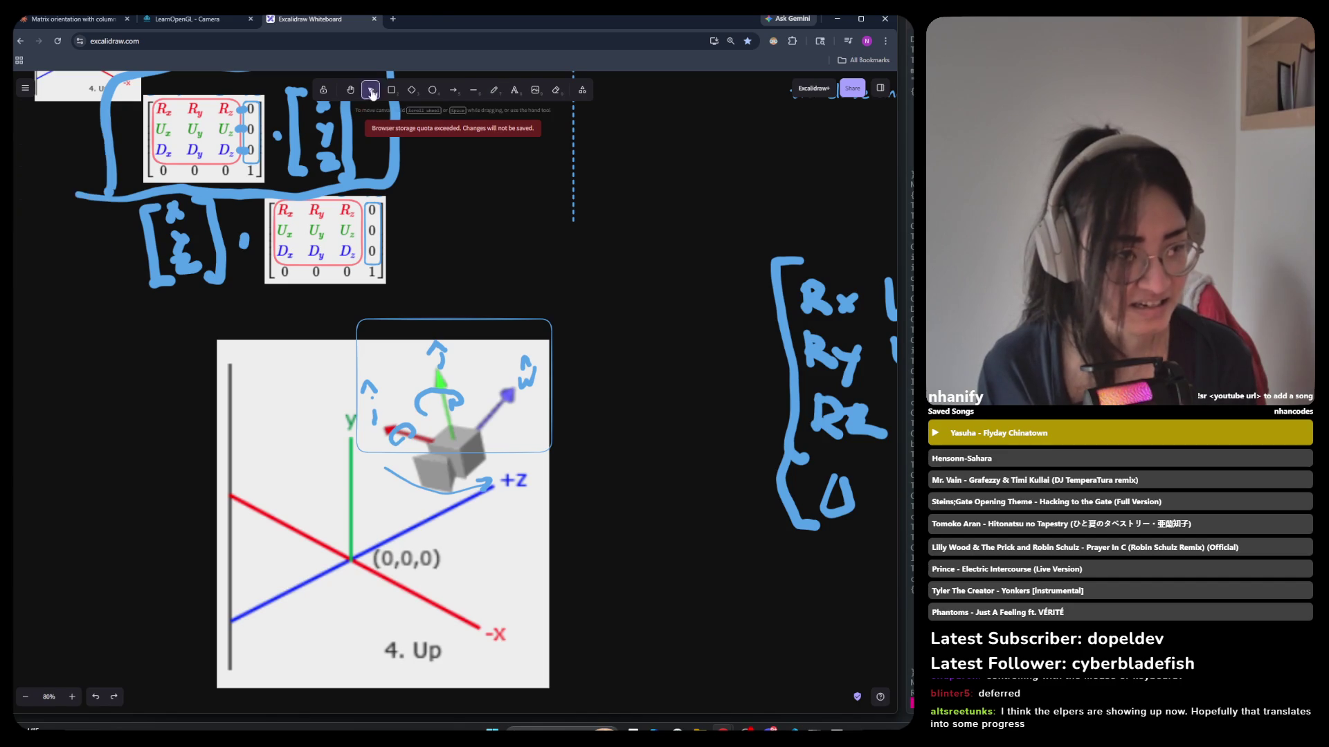
pyautogui.click(395, 424)
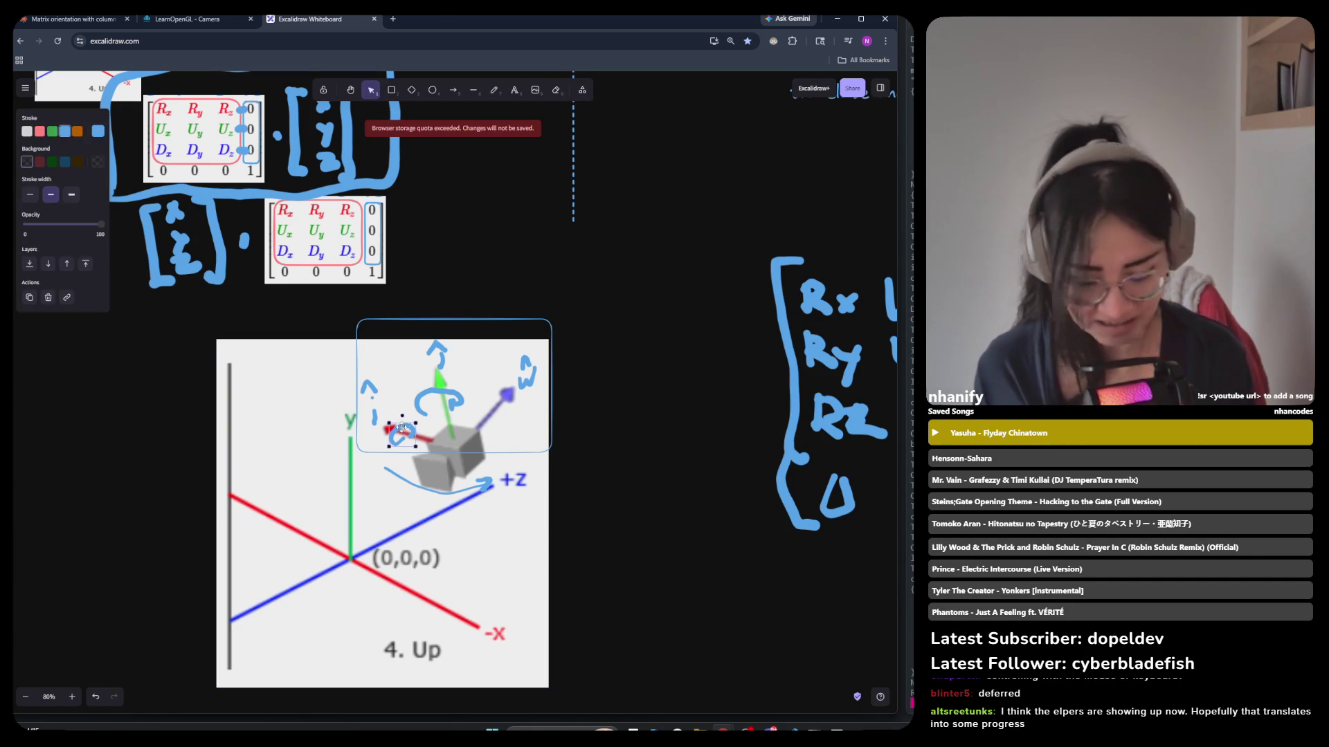
pyautogui.press('Escape')
pyautogui.click(454, 90)
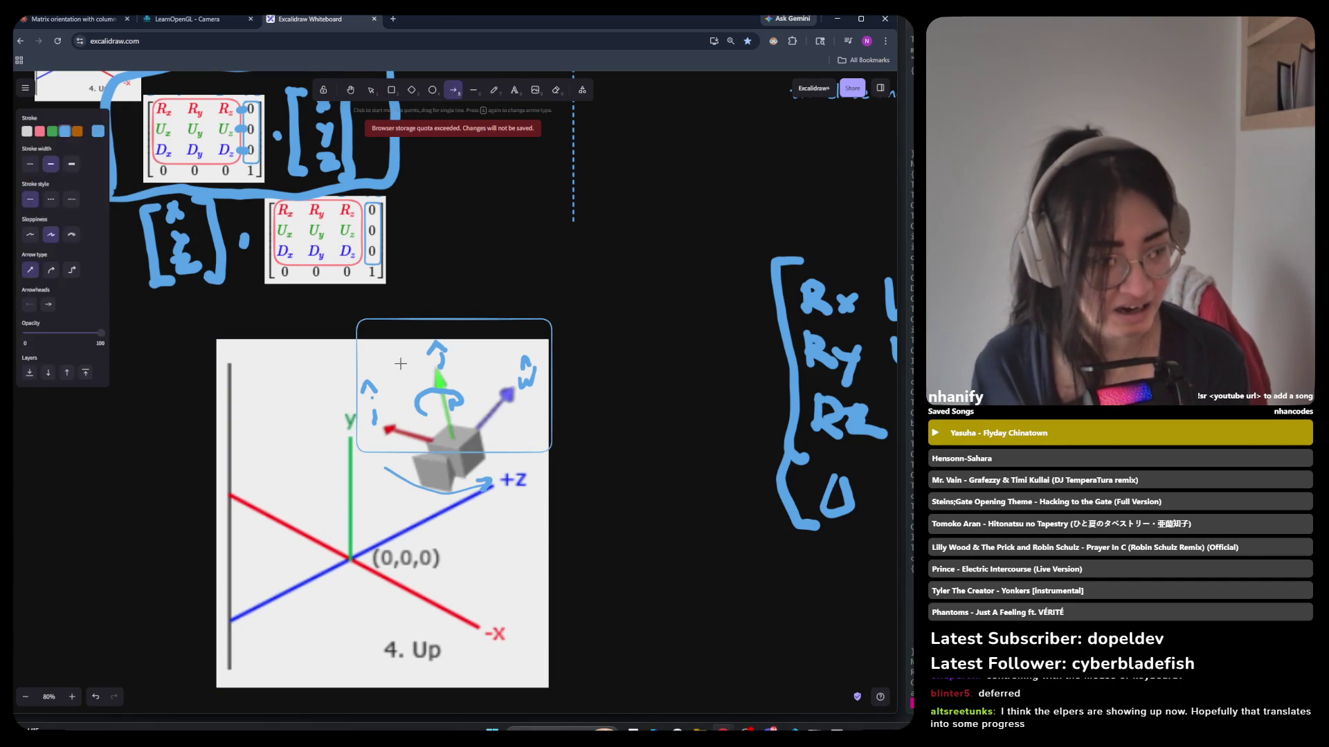
pyautogui.moveTo(385, 437); pyautogui.dragTo(419, 395)
pyautogui.hotkey('ctrl', 'z')
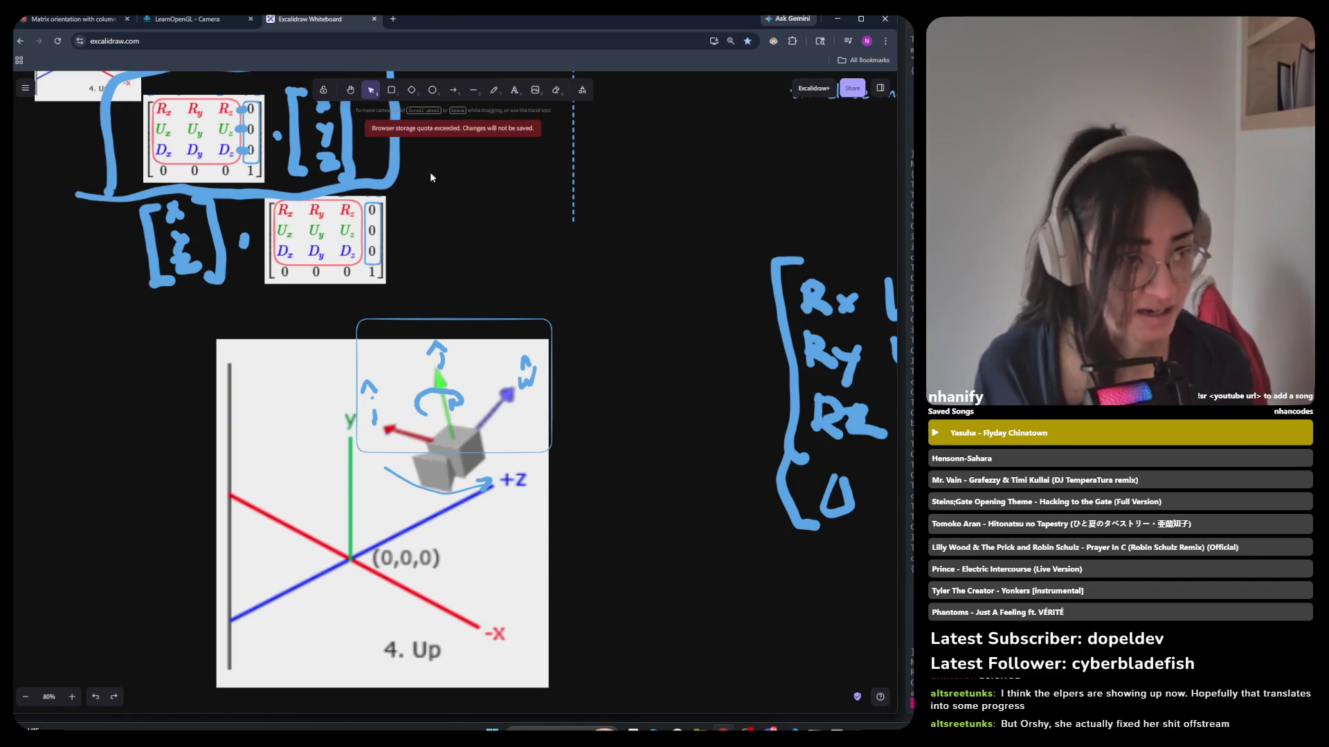
pyautogui.click(494, 90)
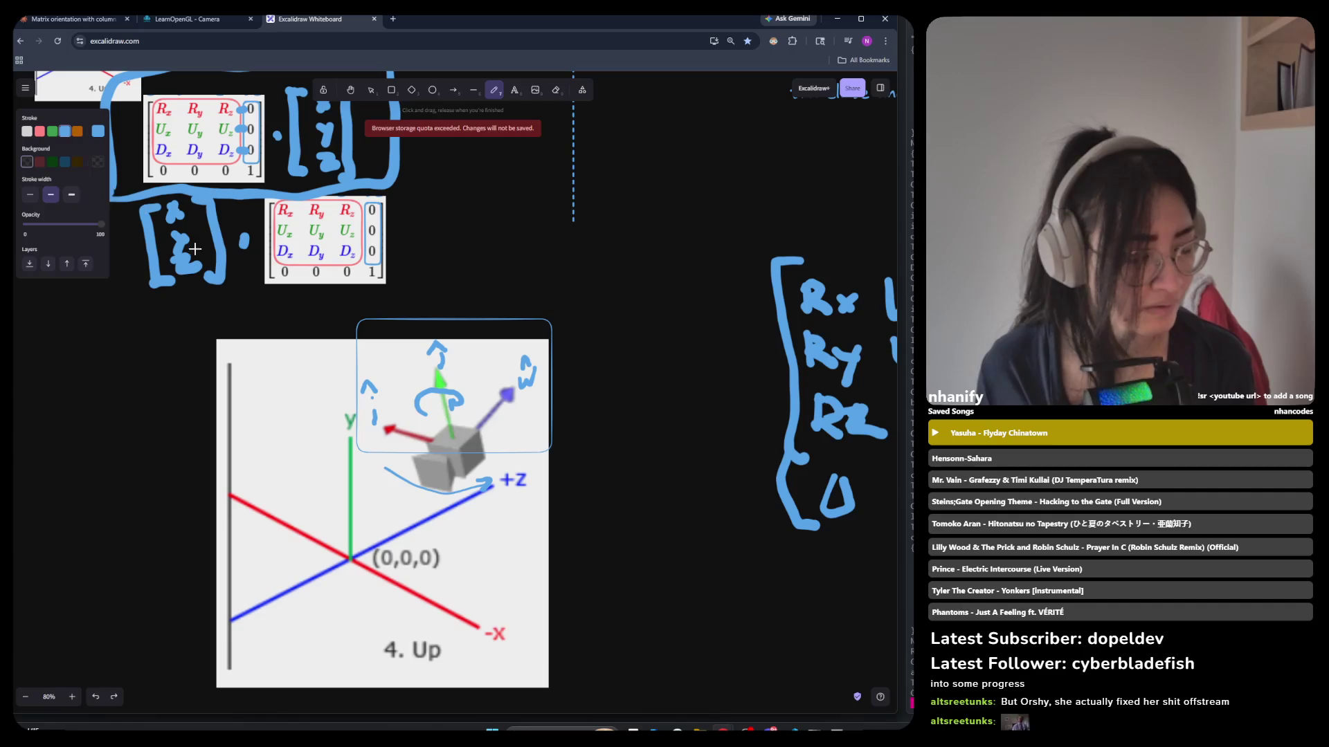
# Sketch freehand rotation arcs over the green and purple axes, undoing the small red-axis loop.
pyautogui.moveTo(385, 422)
pyautogui.mouseDown()
pyautogui.moveTo(434, 383)
pyautogui.moveTo(511, 395)
pyautogui.mouseUp()
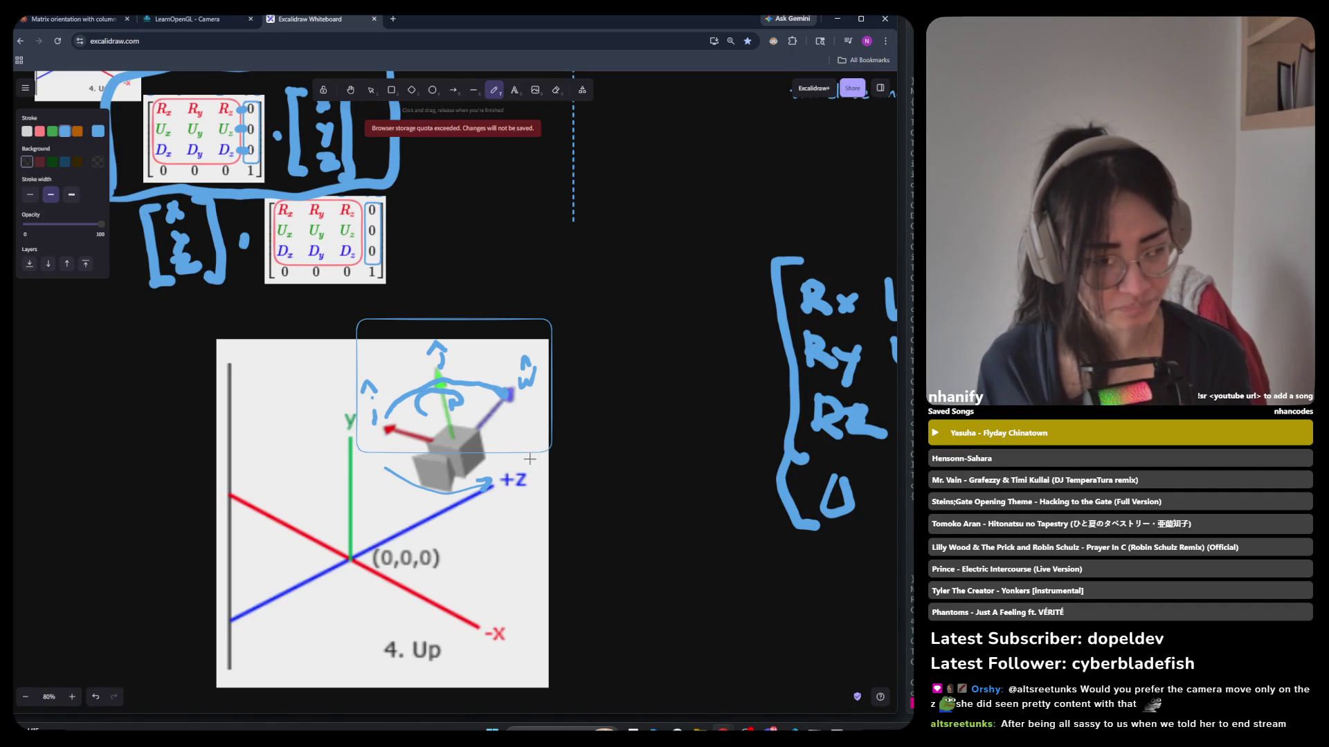
pyautogui.moveTo(508, 418)
pyautogui.mouseDown()
pyautogui.moveTo(499, 453)
pyautogui.moveTo(511, 447)
pyautogui.mouseUp()
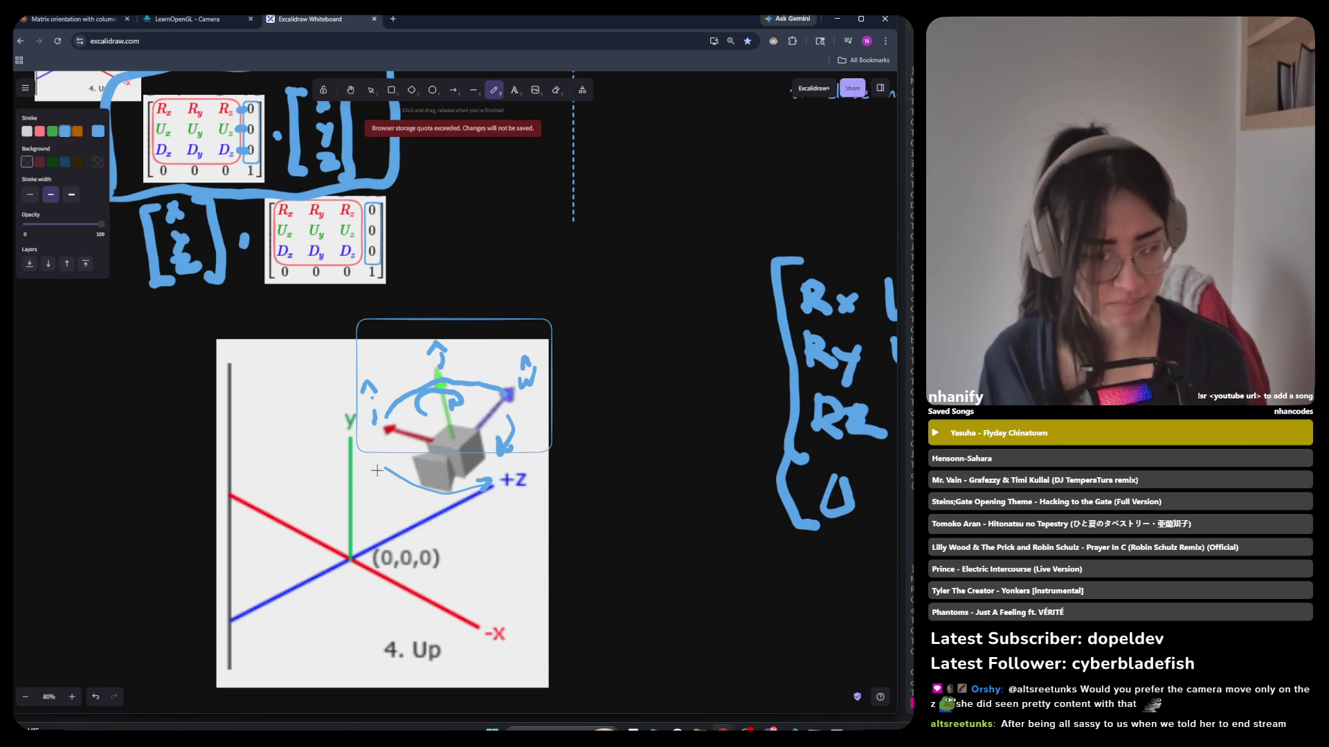
pyautogui.moveTo(398, 443); pyautogui.dragTo(413, 431)
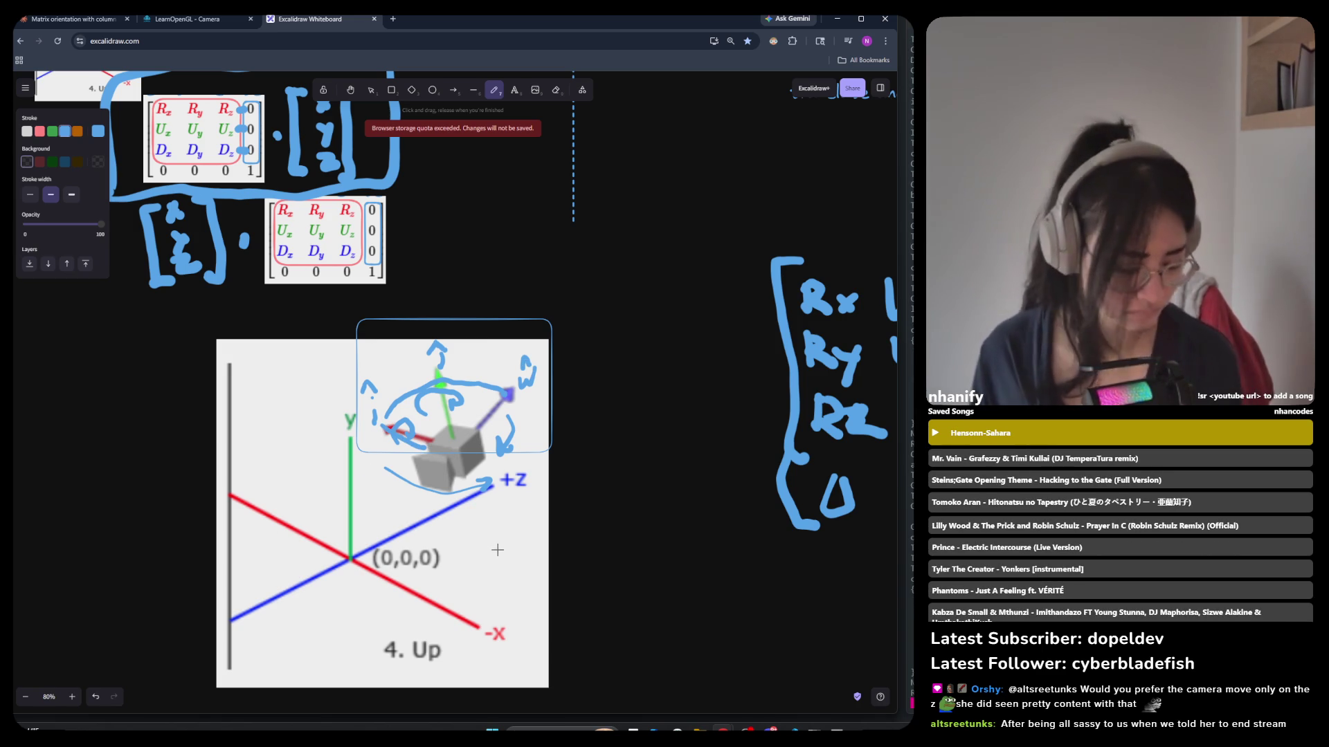
pyautogui.hotkey('ctrl', 'z')
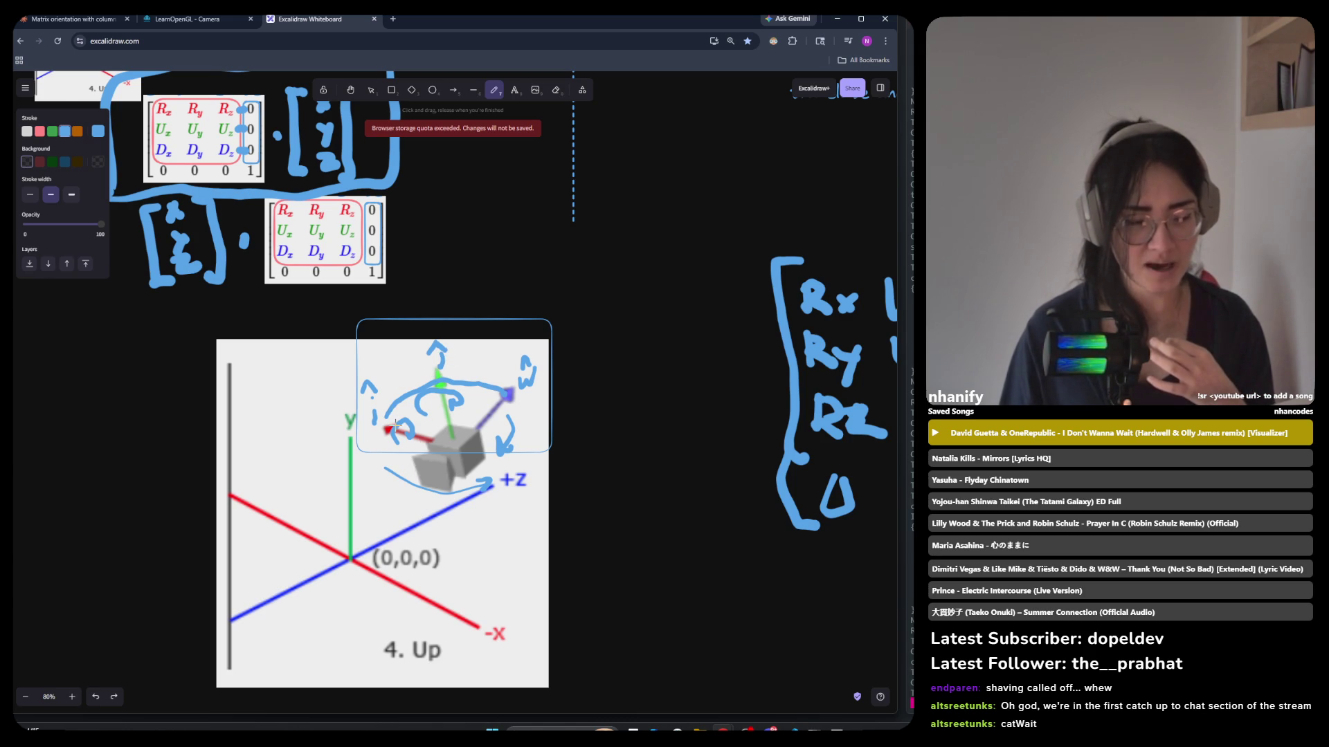
# Write a blue 'y' beside the green up-arrow, undoing the stray loops.
pyautogui.moveTo(457, 350)
pyautogui.mouseDown()
pyautogui.moveTo(436, 331)
pyautogui.moveTo(447, 370)
pyautogui.mouseUp()
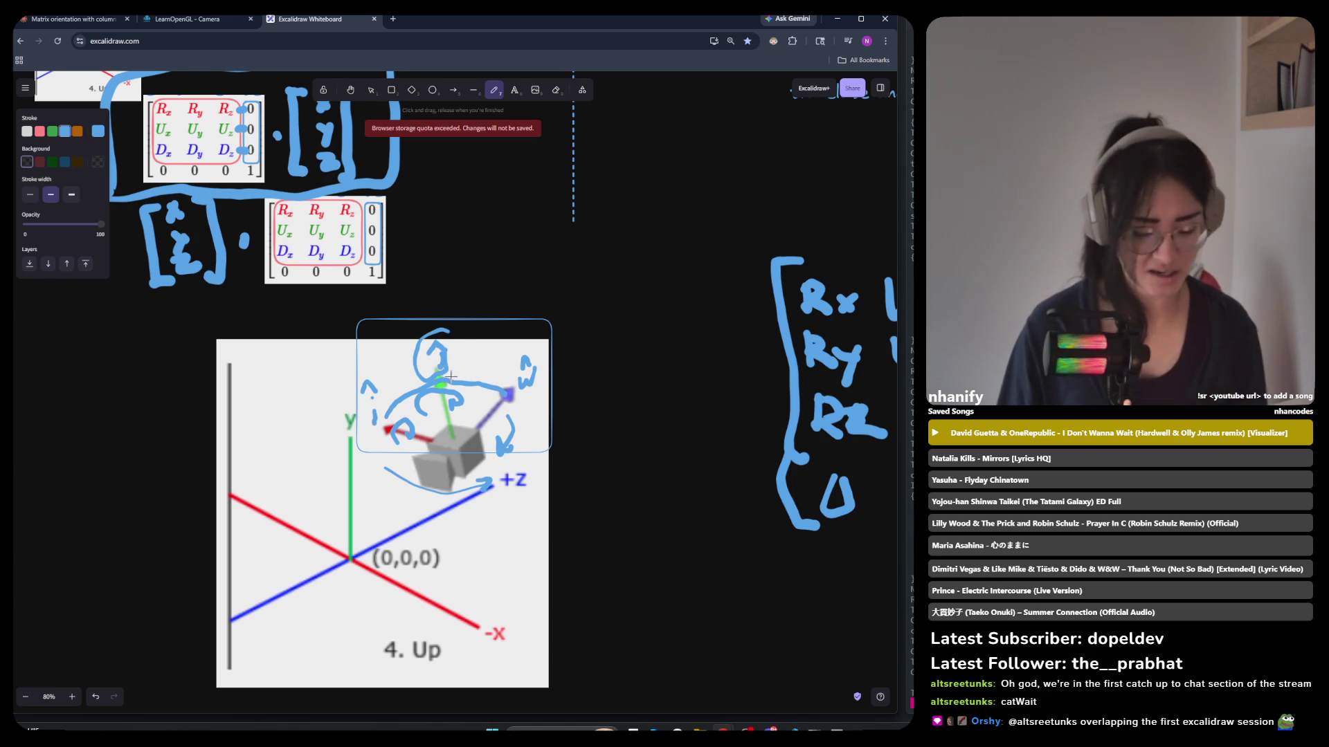
pyautogui.hotkey('ctrl', 'z')
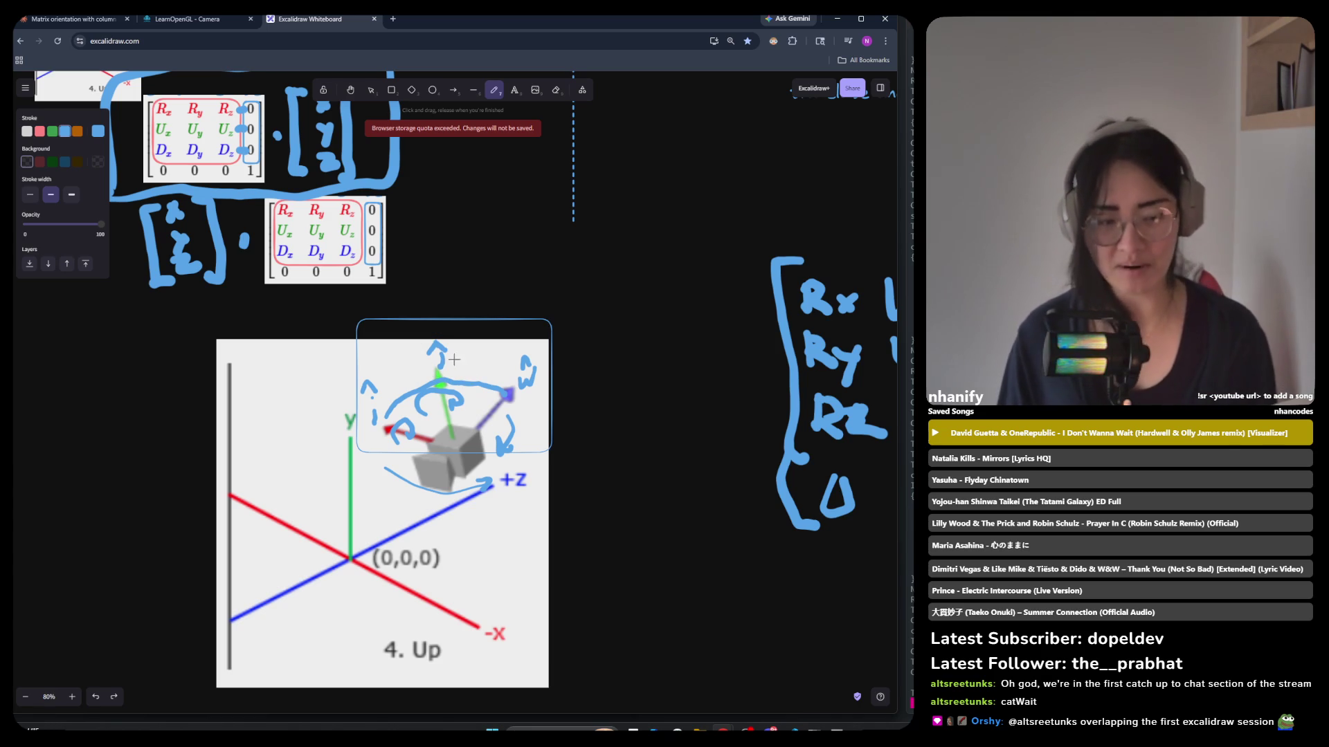
pyautogui.moveTo(460, 359); pyautogui.dragTo(460, 381)
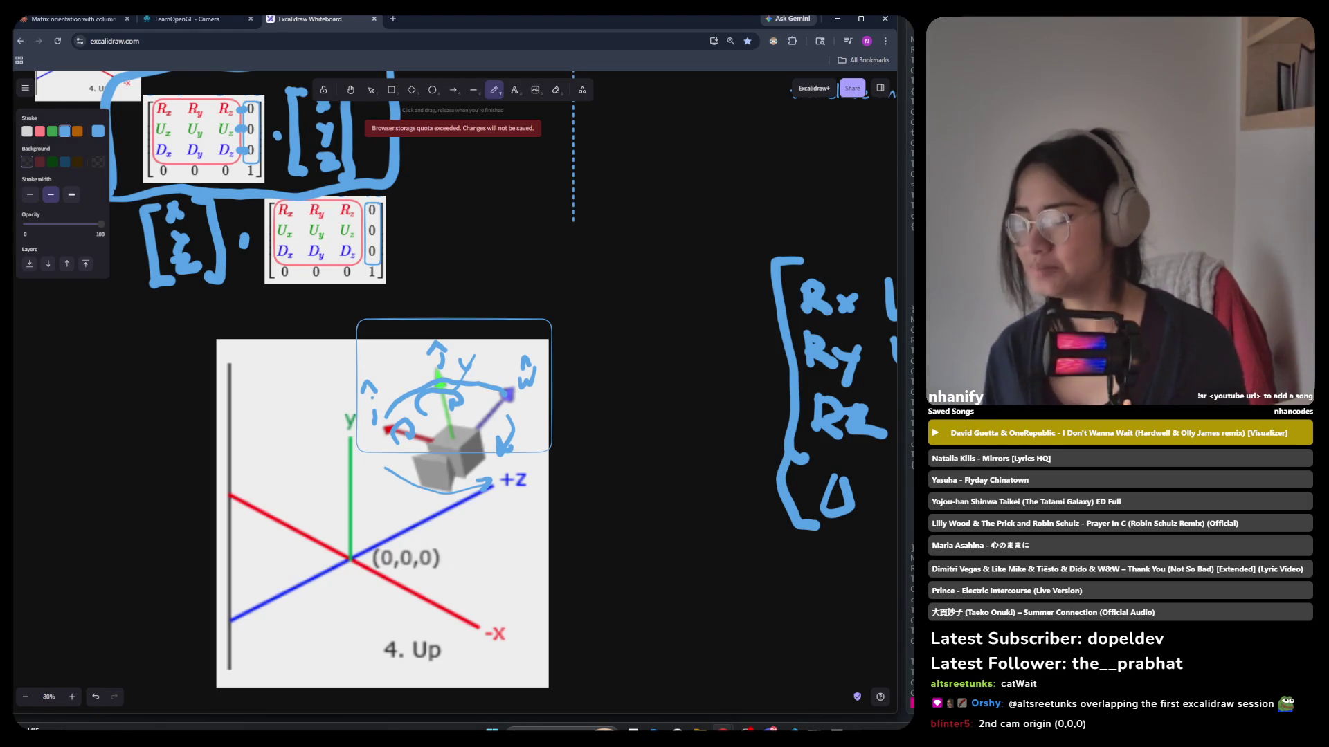
pyautogui.moveTo(457, 317)
pyautogui.mouseDown()
pyautogui.moveTo(398, 331)
pyautogui.moveTo(414, 390)
pyautogui.mouseUp()
pyautogui.hotkey('ctrl', 'z')
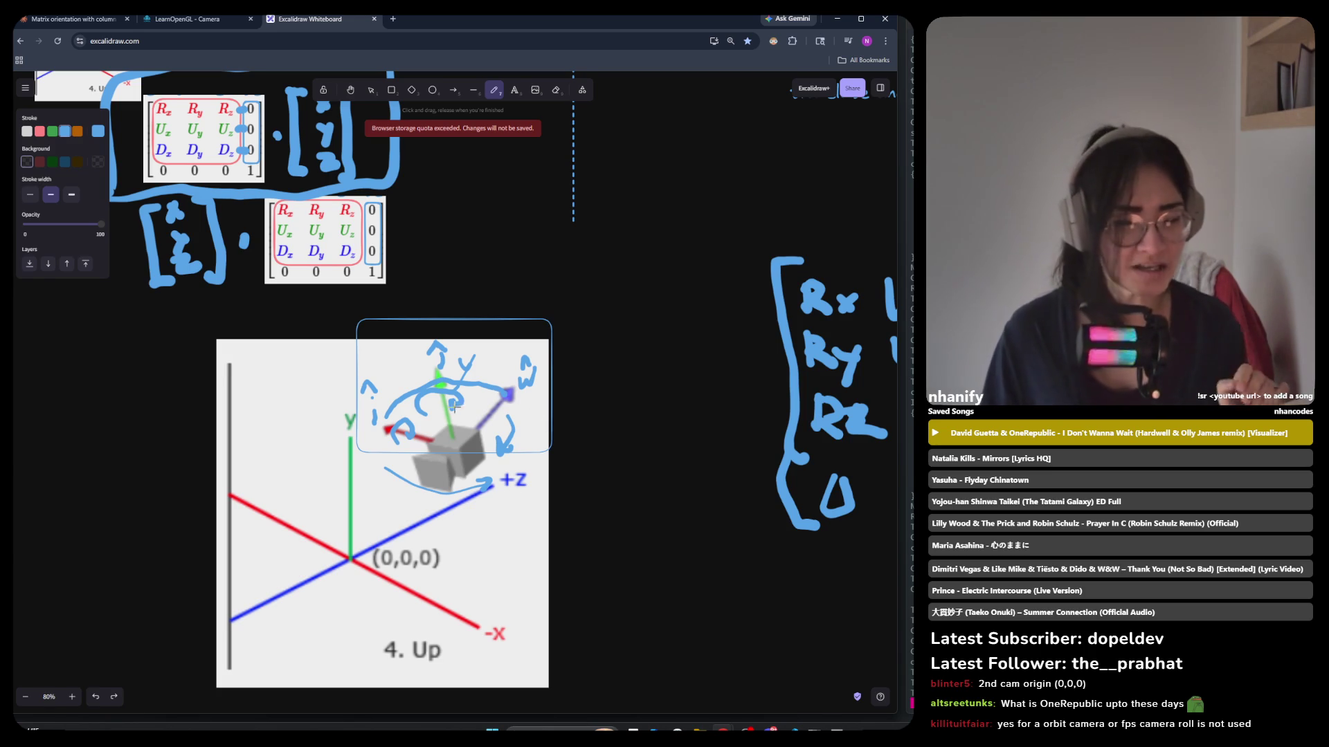
# Search Google for 'pitch yaw roll' in a new tab and show the image results.
pyautogui.hotkey('alt', 'Tab')
pyautogui.hotkey('alt', 'Tab')
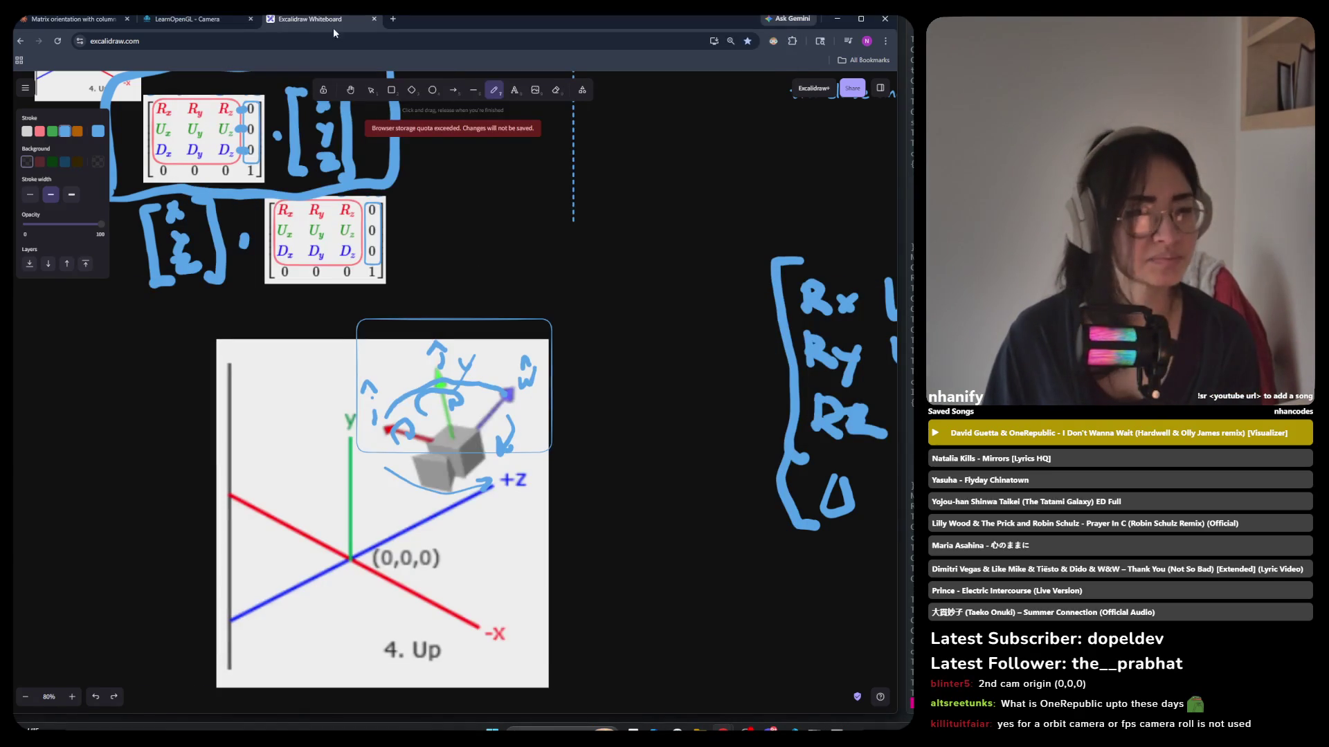
pyautogui.click(393, 20)
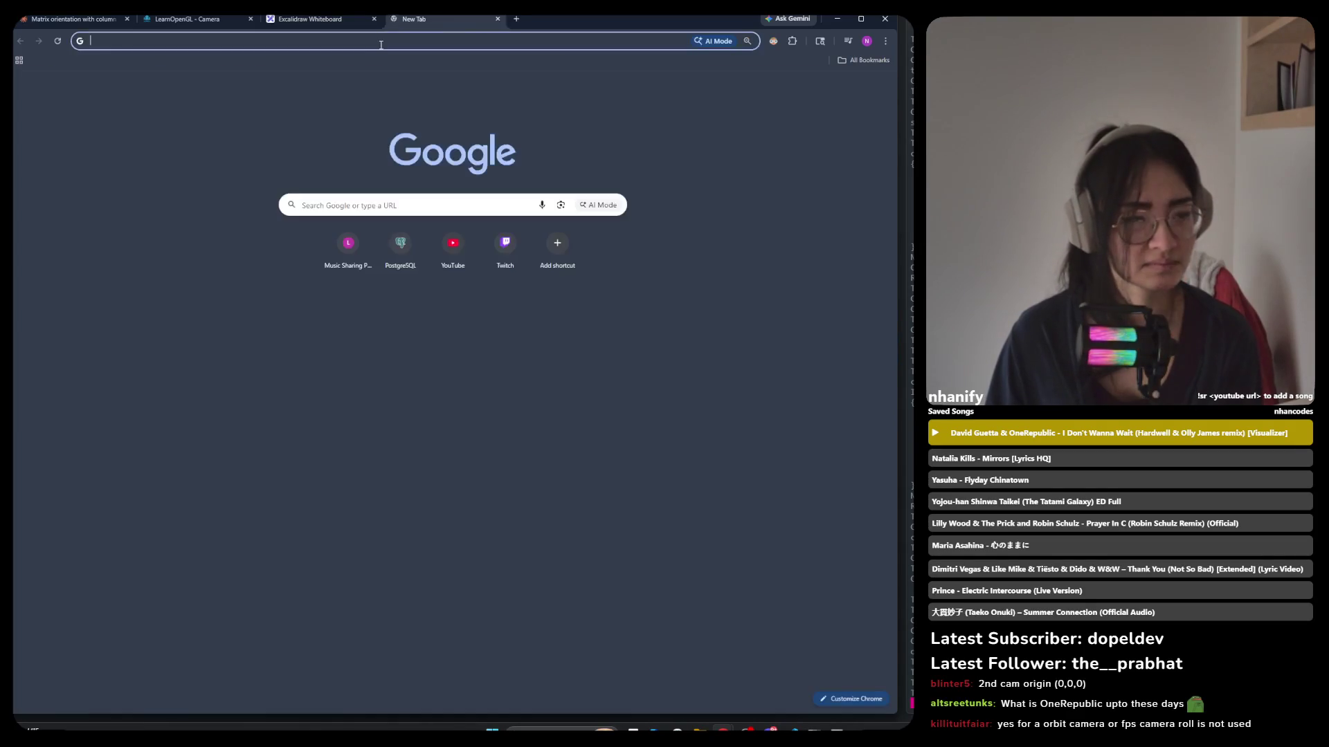
pyautogui.write('p')
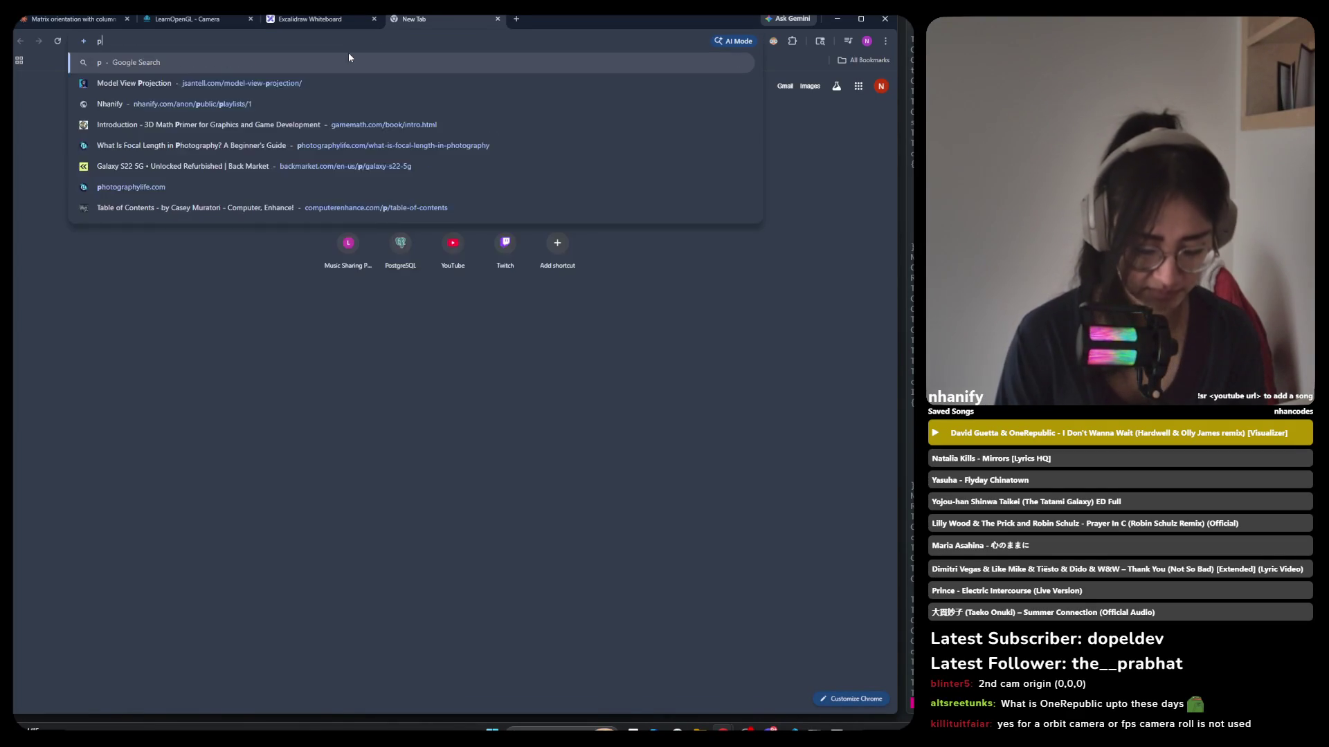
pyautogui.write('itch yw')
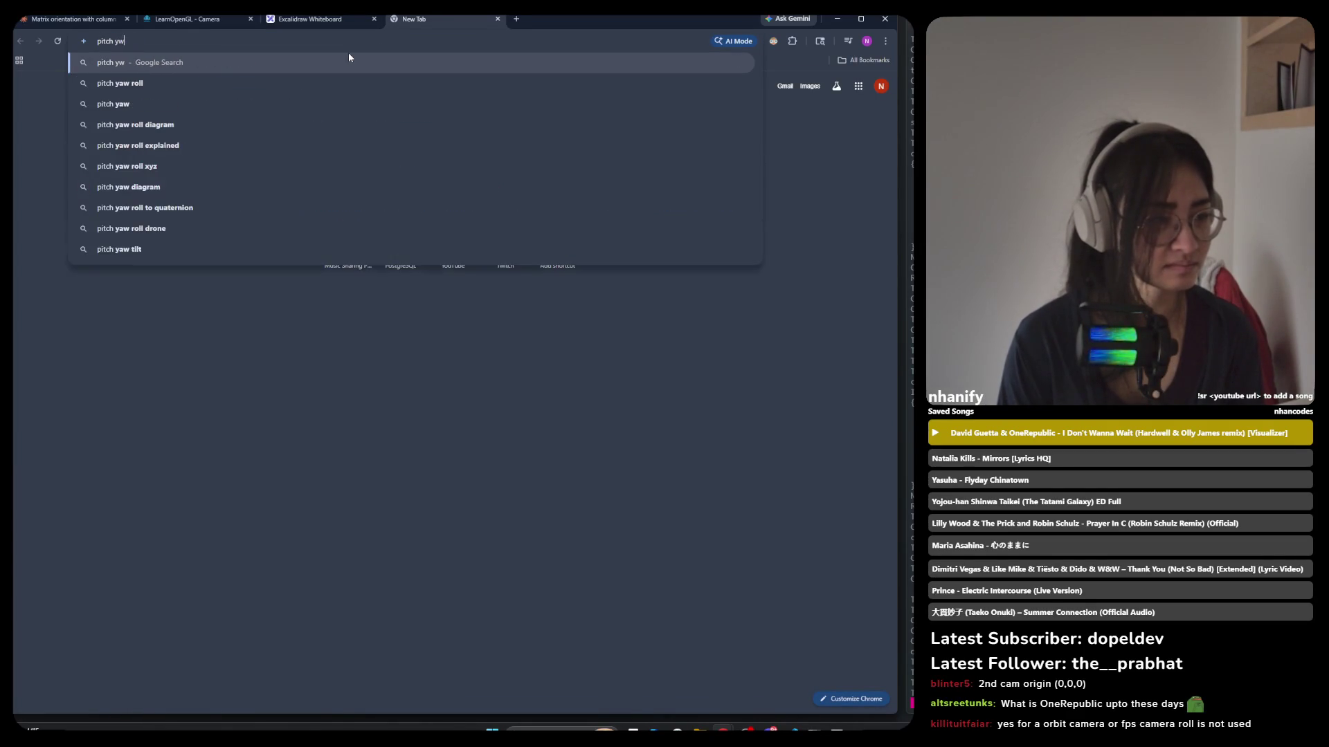
pyautogui.press('BackSpace')
pyautogui.write('aw roll')
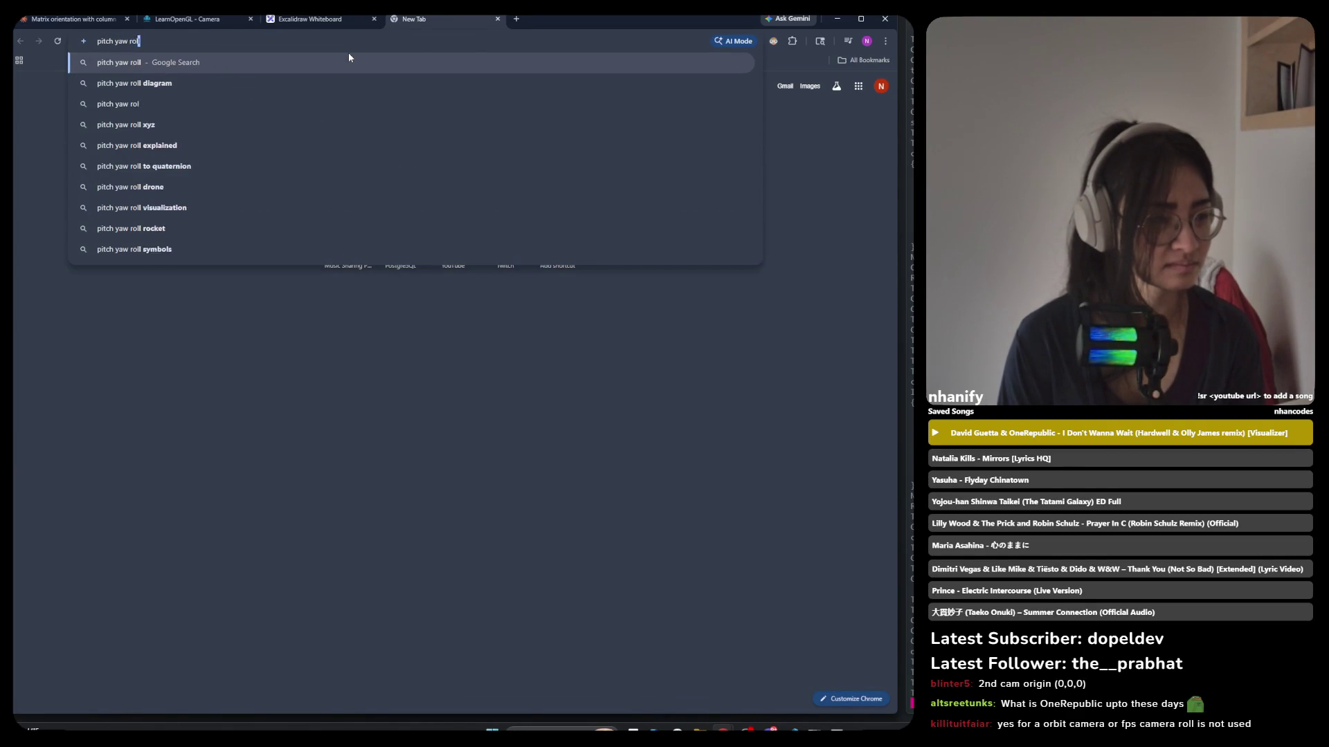
pyautogui.press('Return')
pyautogui.click(202, 132)
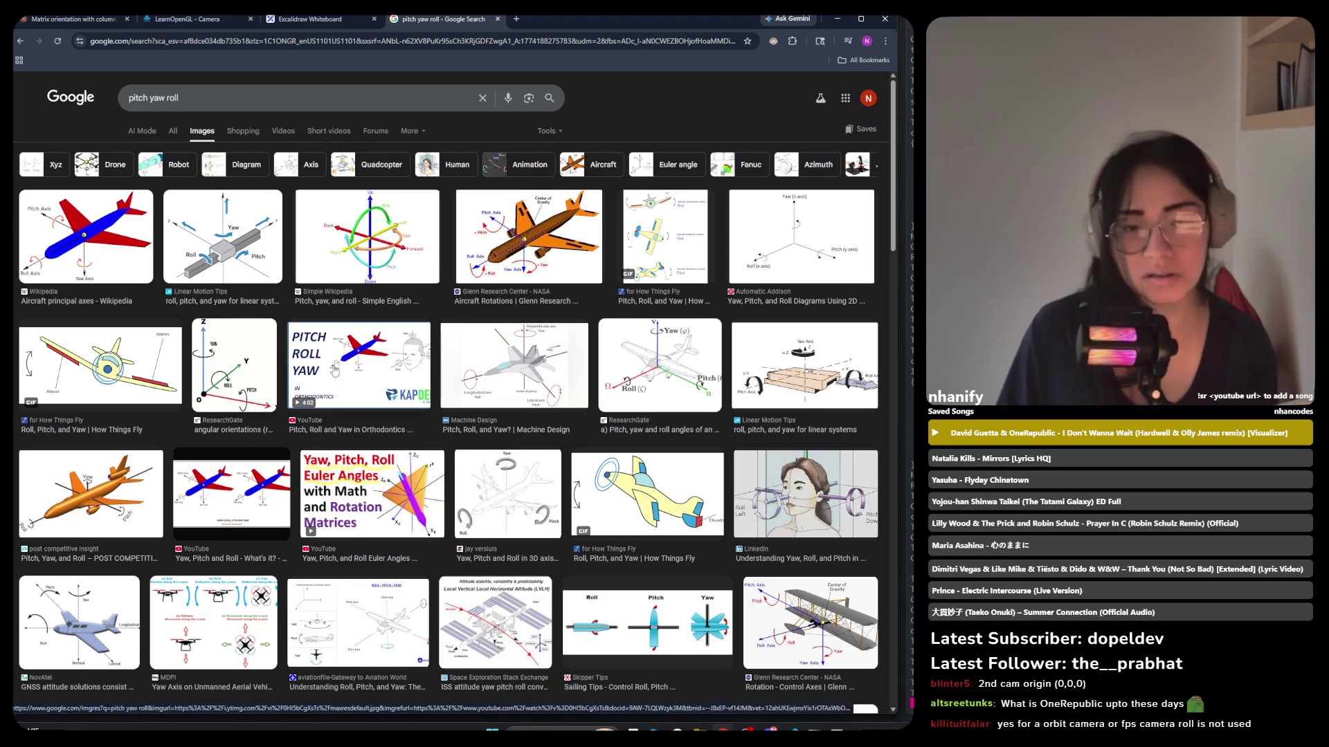
# Cycle through the open windows to the running 3D engine and code editor.
pyautogui.hotkey('alt', 'Tab')
pyautogui.hotkey('alt', 'Tab')
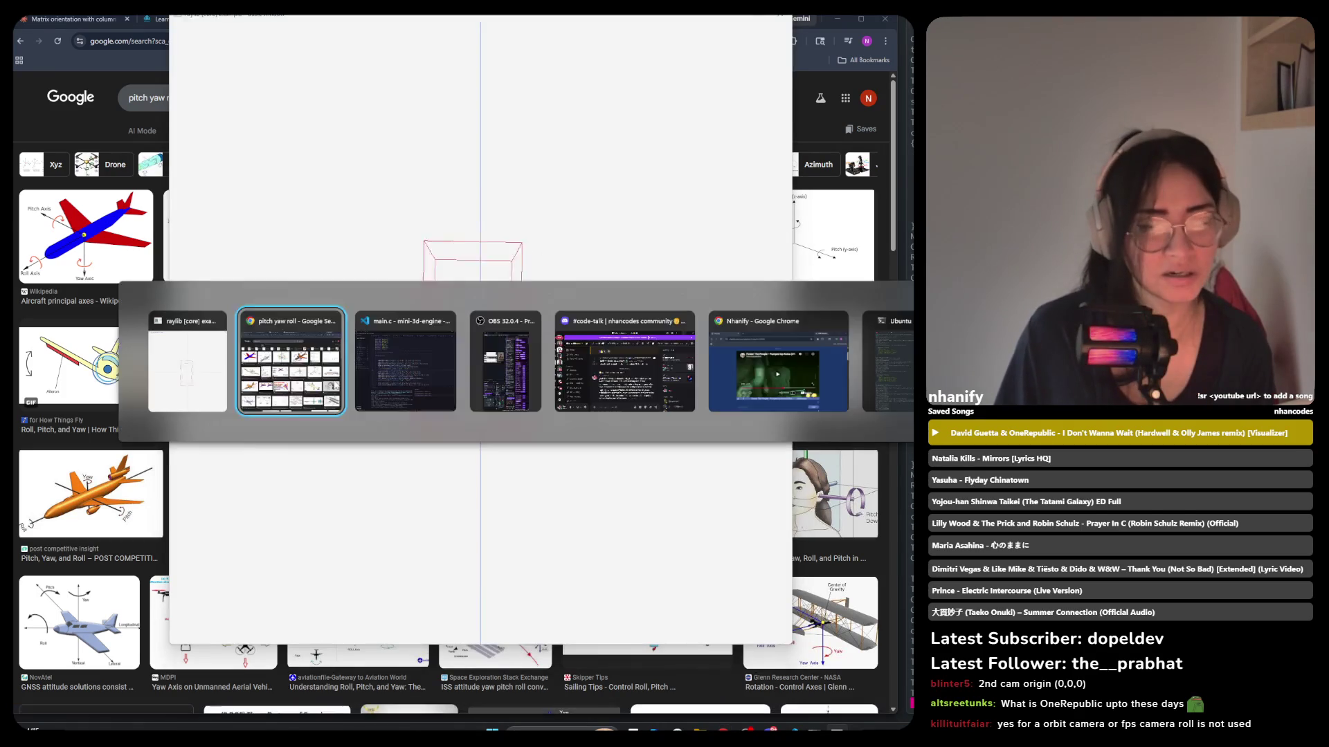
pyautogui.hotkey('alt', 'Tab')
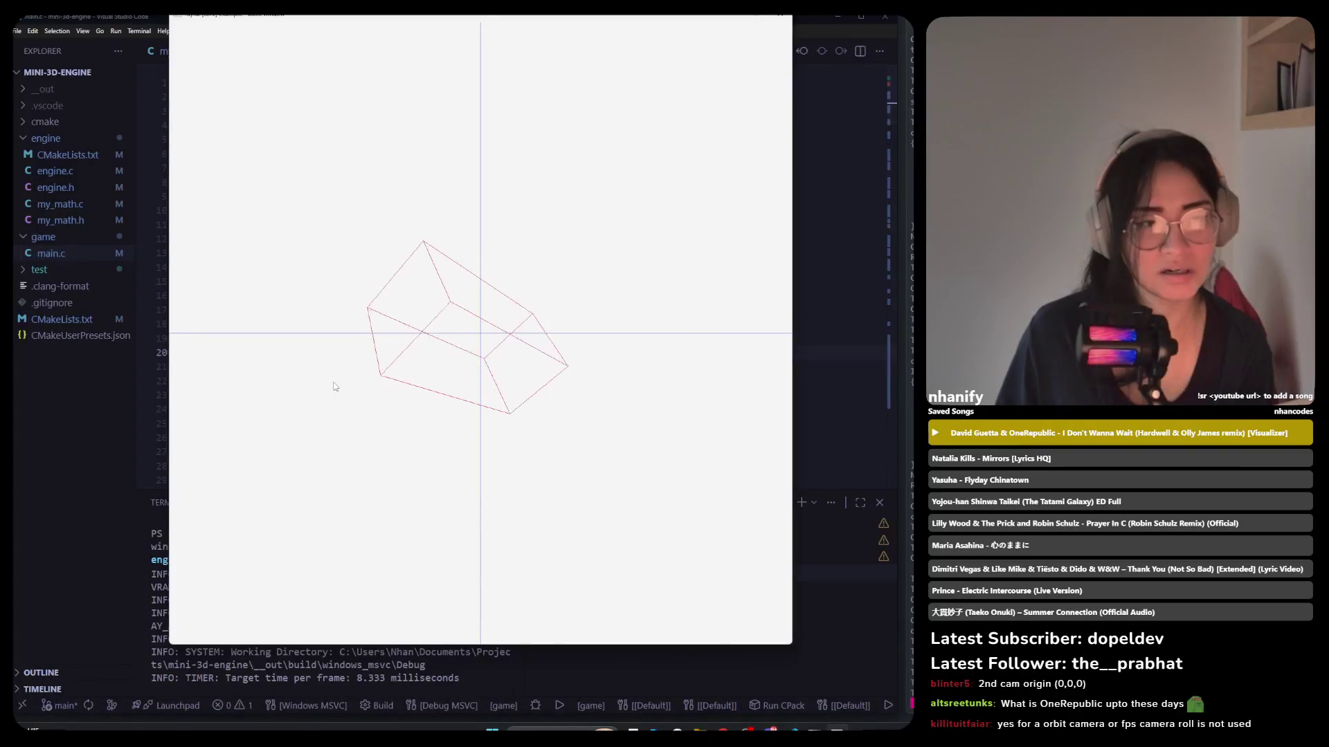
pyautogui.hotkey('alt', 'Tab')
pyautogui.hotkey('alt', 'Tab')
pyautogui.press('Tab')
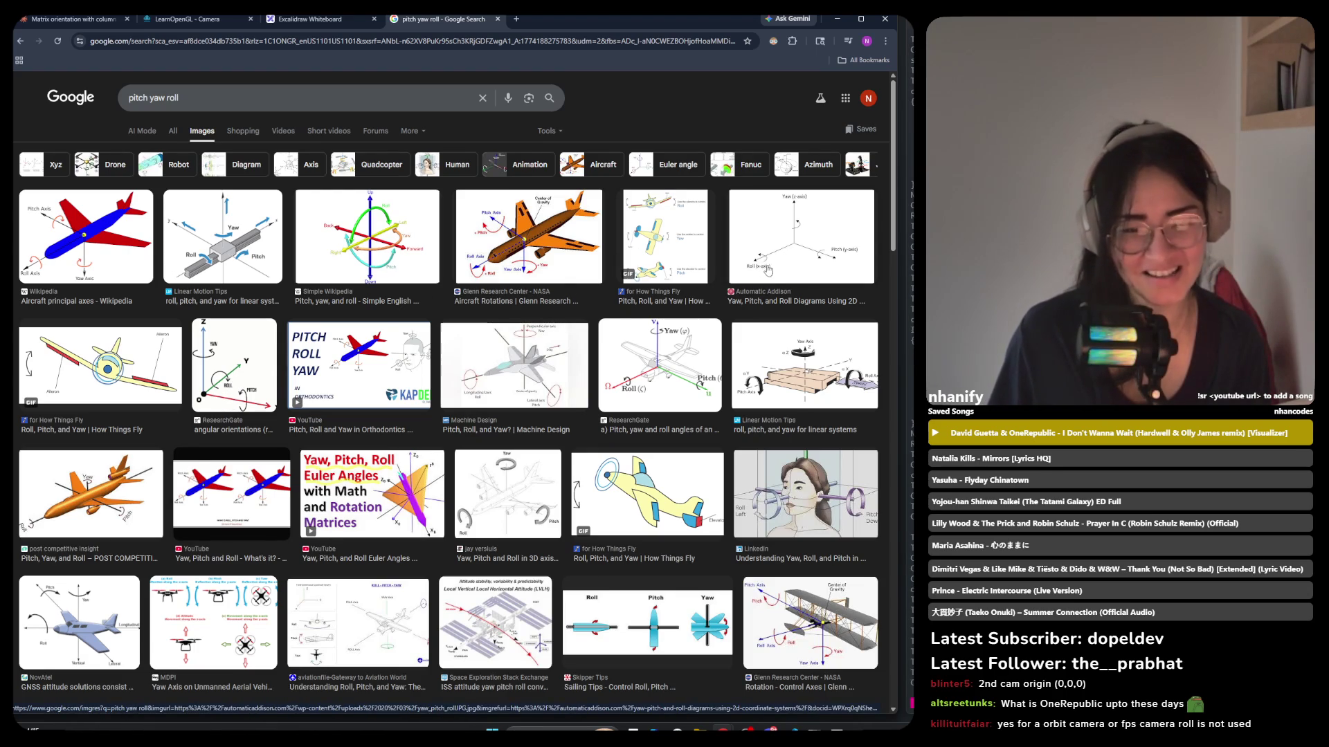
# Preview the ResearchGate pitch/yaw/roll diagram, check the LearnOpenGL Camera page, then return to Excalidraw.
pyautogui.click(631, 392)
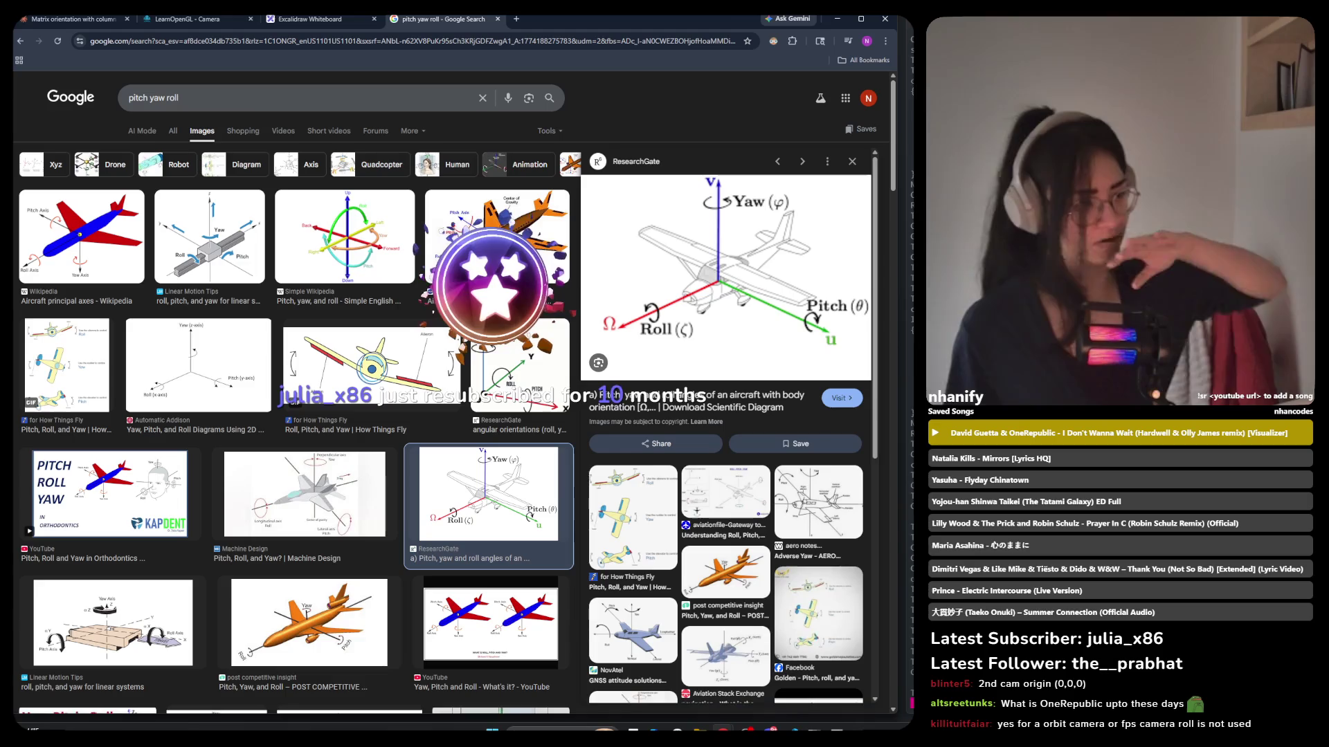
pyautogui.hotkey('ctrl', '2')
pyautogui.click(280, 20)
pyautogui.hotkey('ctrl', '2')
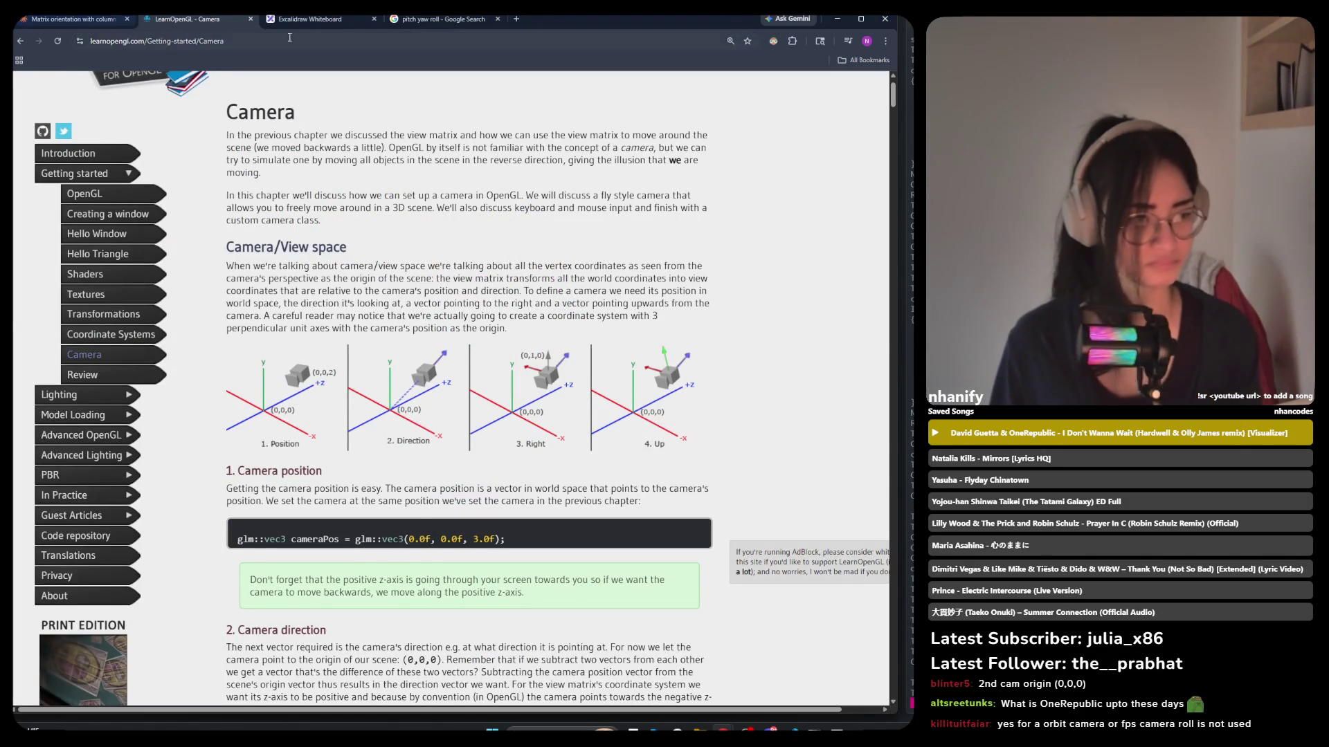
pyautogui.click(307, 24)
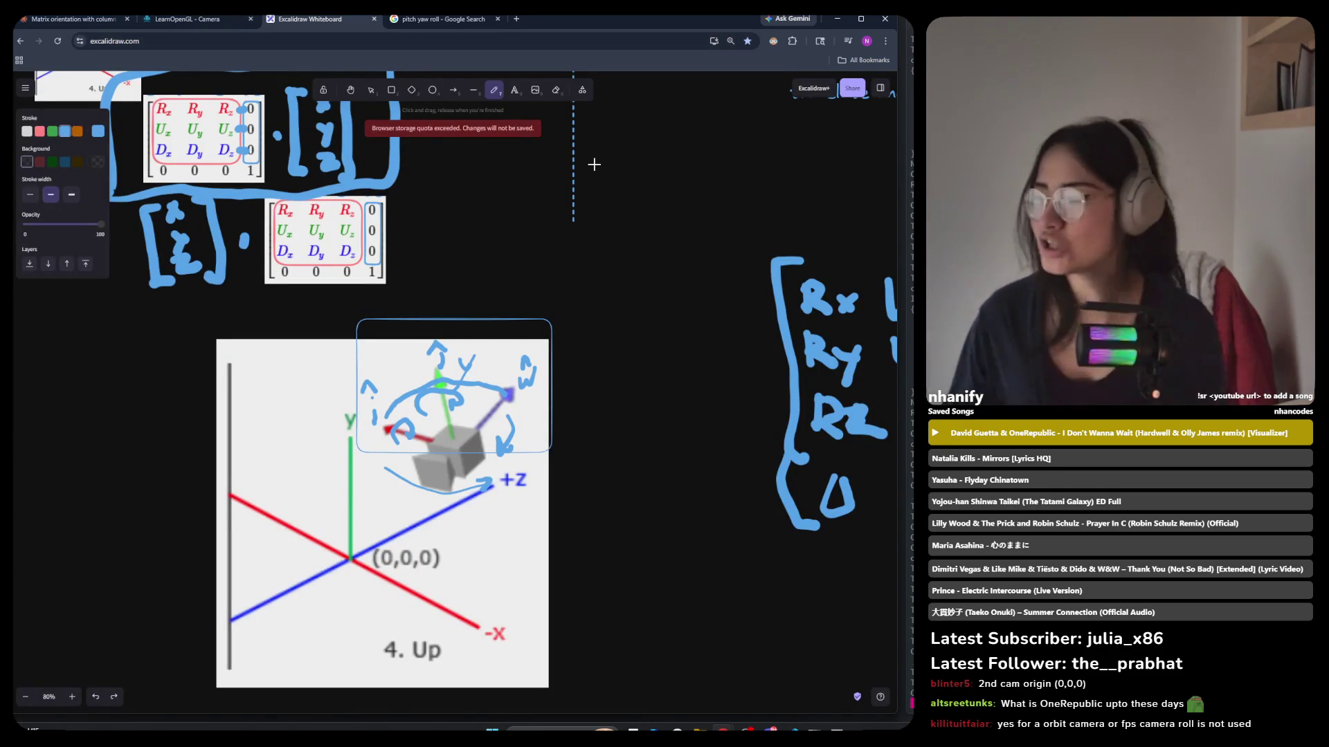
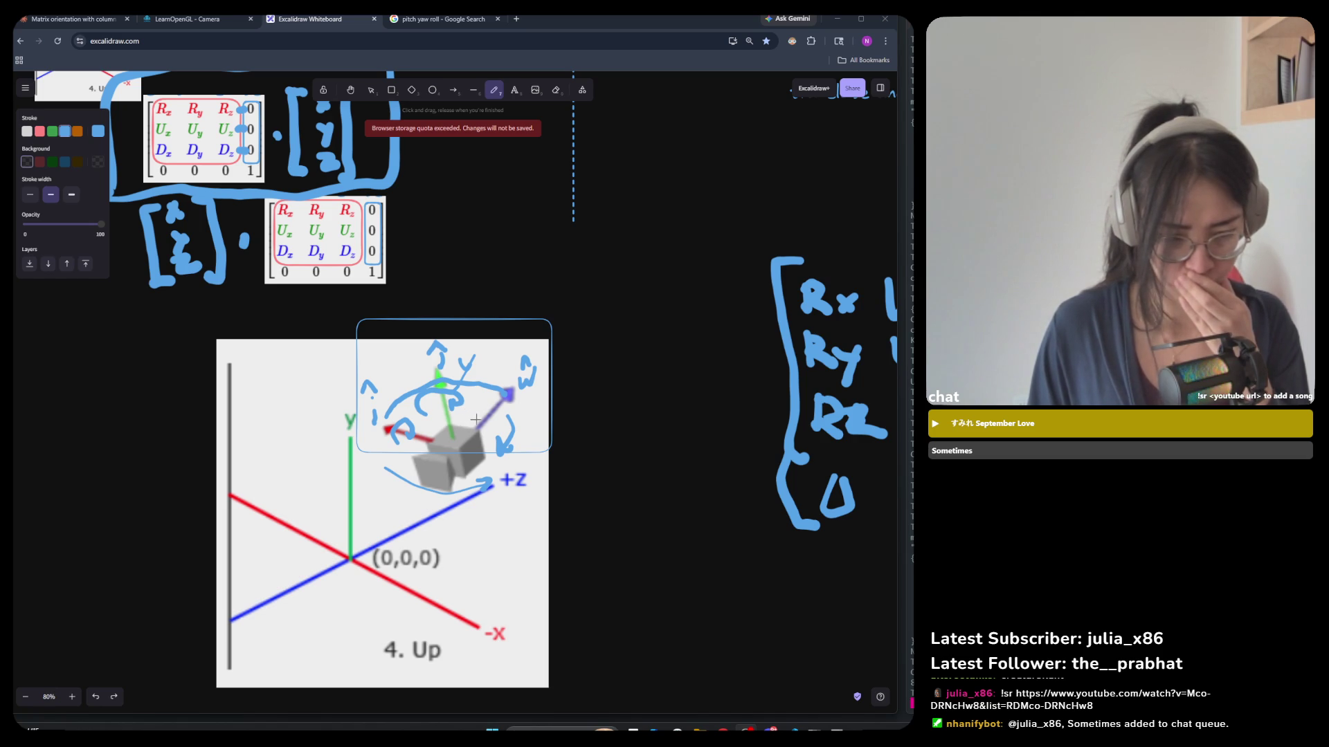
# Nudge the '4. Up' axes image up and slightly left beneath the blue sketch.
pyautogui.click(371, 90)
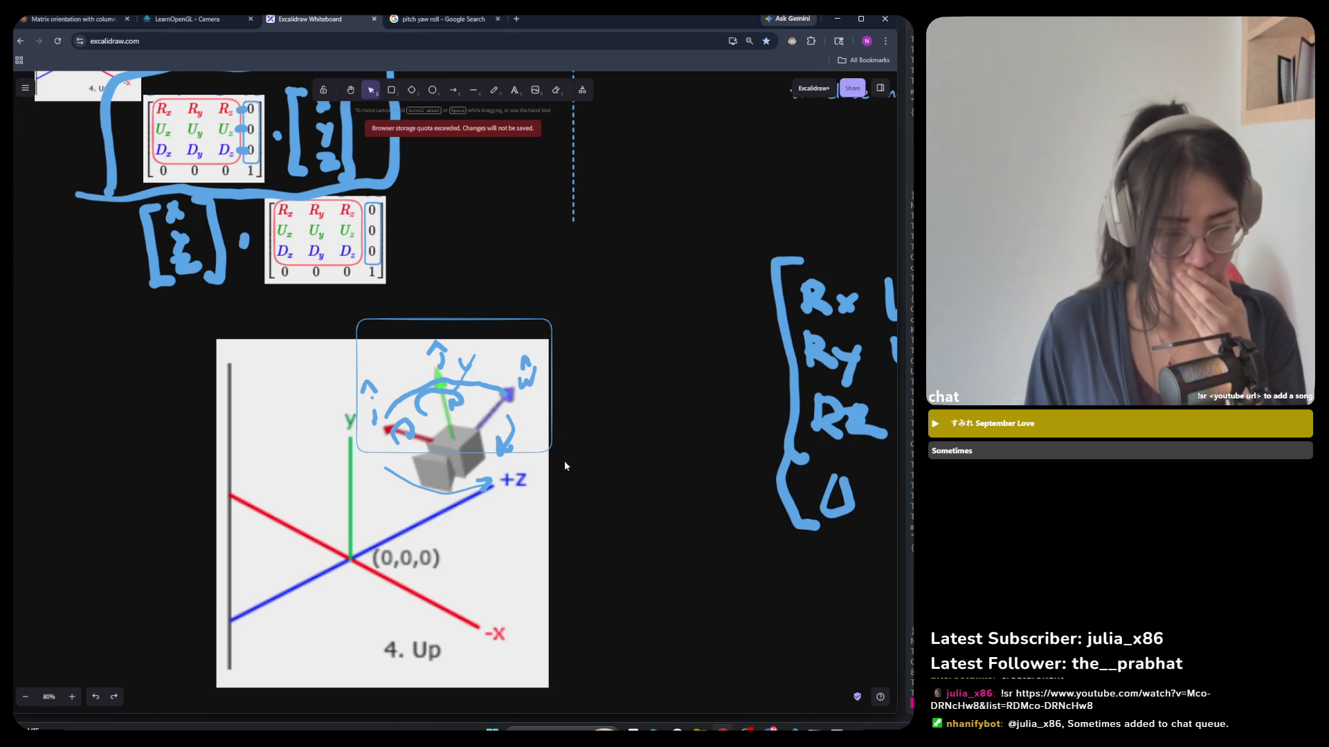
pyautogui.click(433, 441)
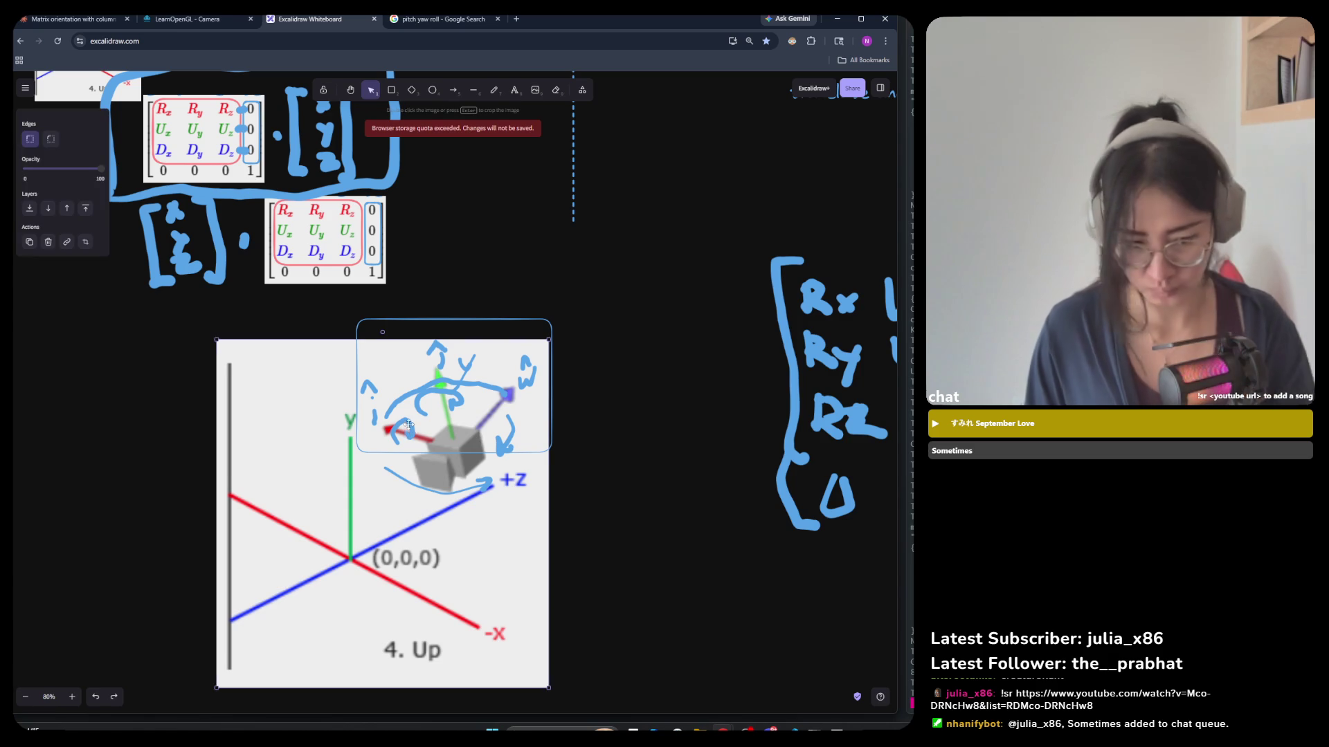
pyautogui.moveTo(410, 428); pyautogui.dragTo(409, 429)
pyautogui.click(609, 425)
pyautogui.click(393, 431)
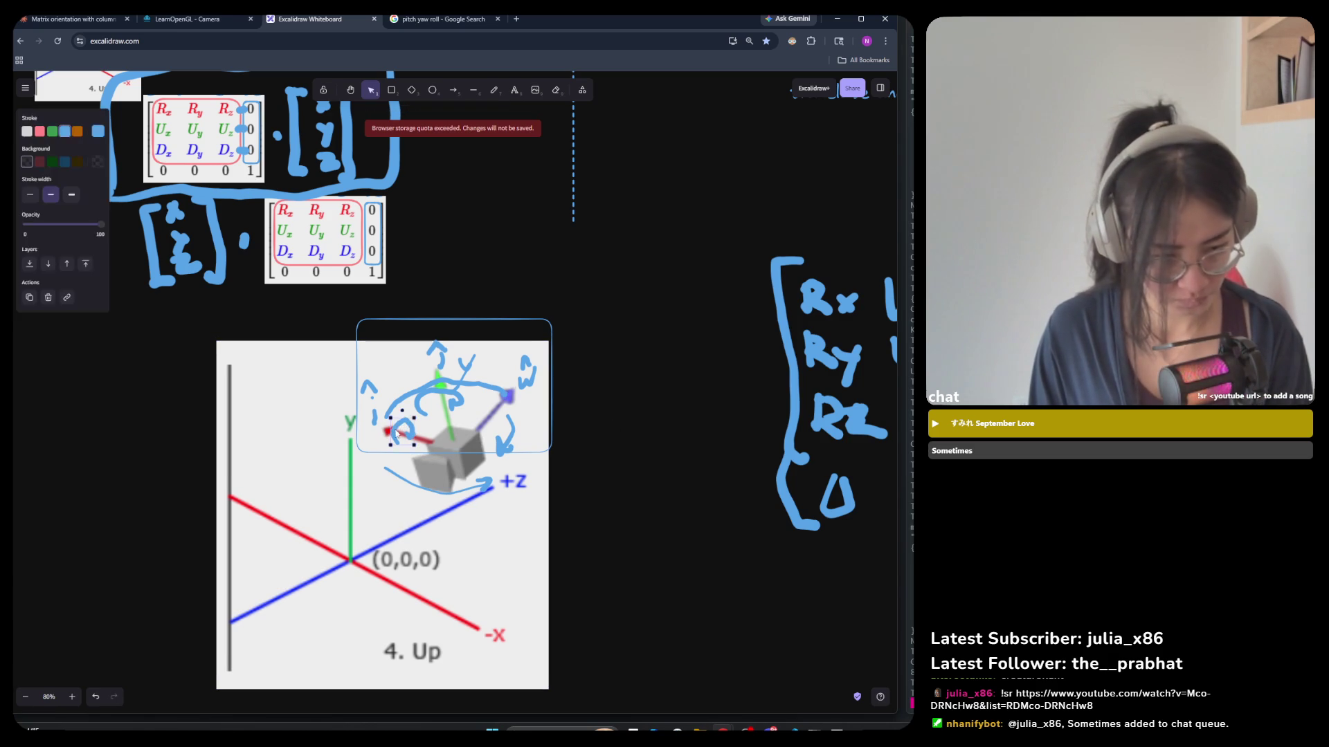
pyautogui.press('Escape')
pyautogui.moveTo(412, 535); pyautogui.dragTo(409, 523)
pyautogui.click(601, 501)
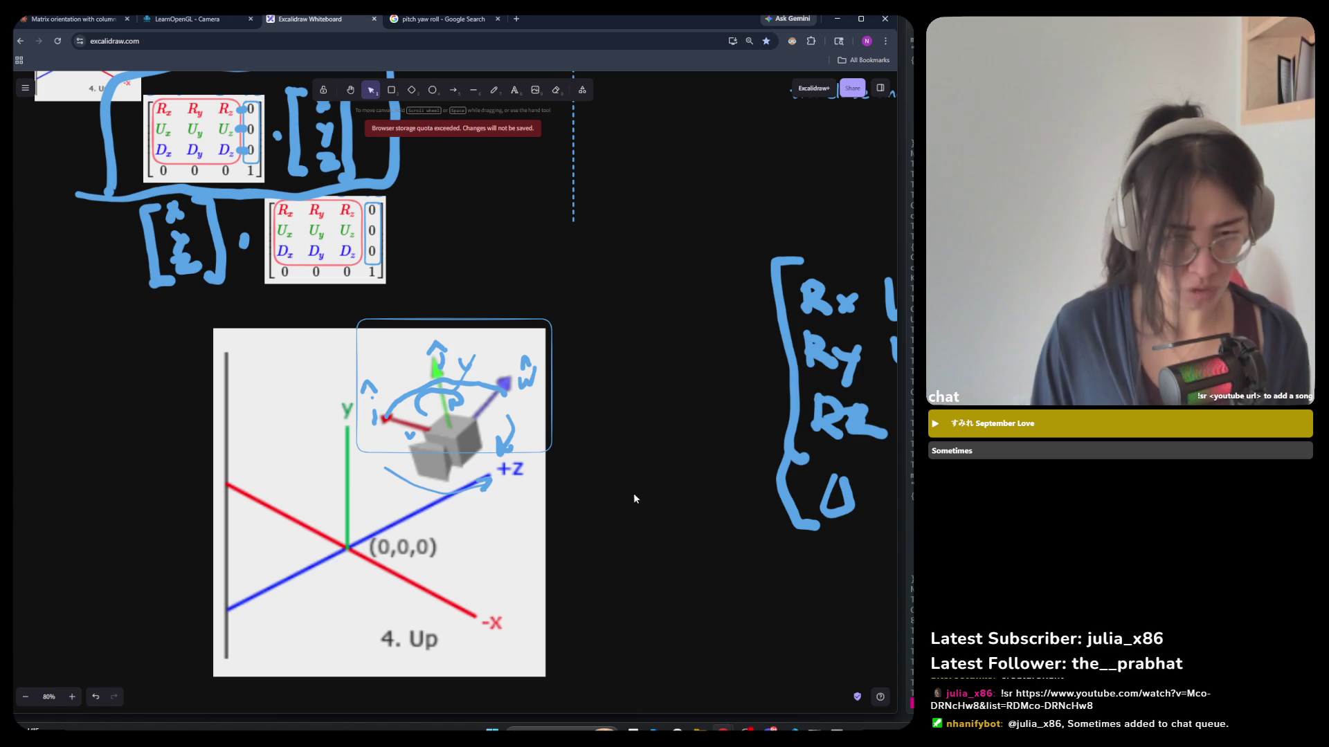
# Sketch a rough freehand vertical and horizontal axis cross right of the image.
pyautogui.press('p')
pyautogui.moveTo(642, 344); pyautogui.dragTo(665, 554)
pyautogui.moveTo(572, 445); pyautogui.dragTo(759, 431)
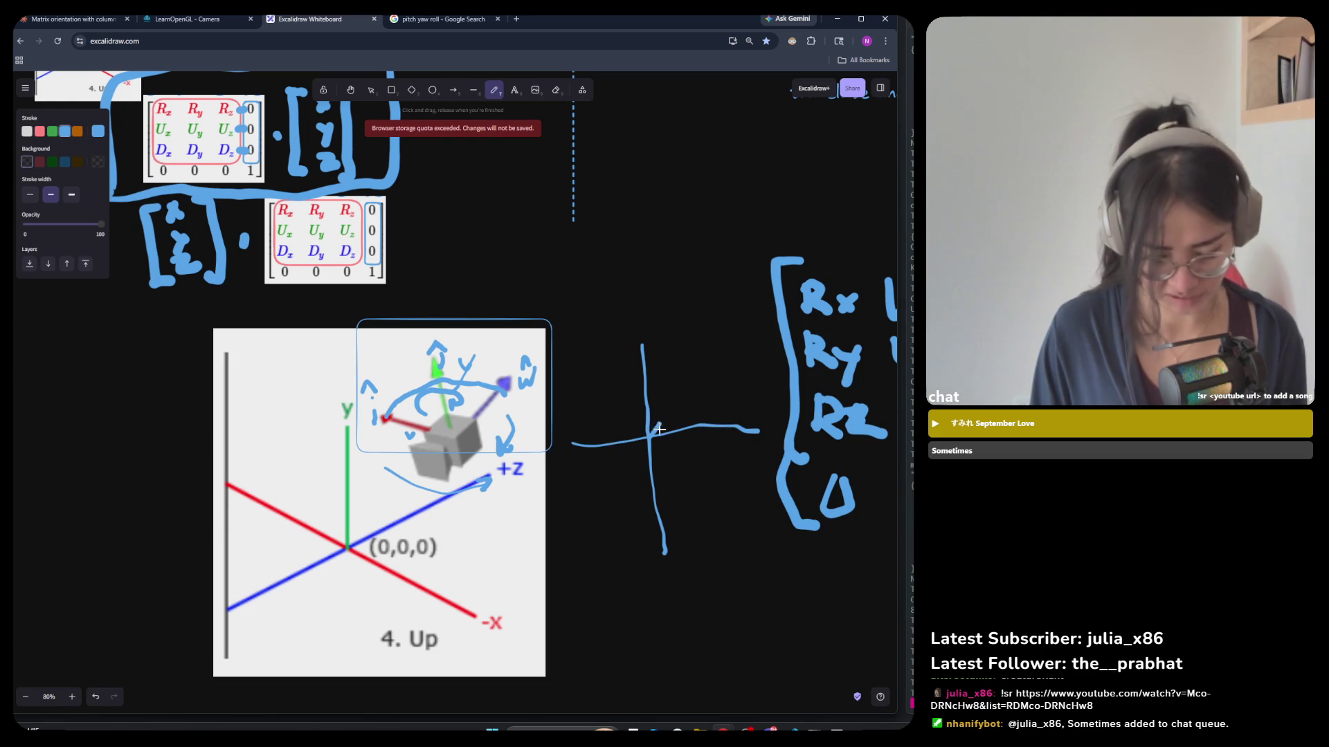
pyautogui.moveTo(647, 400); pyautogui.dragTo(695, 440)
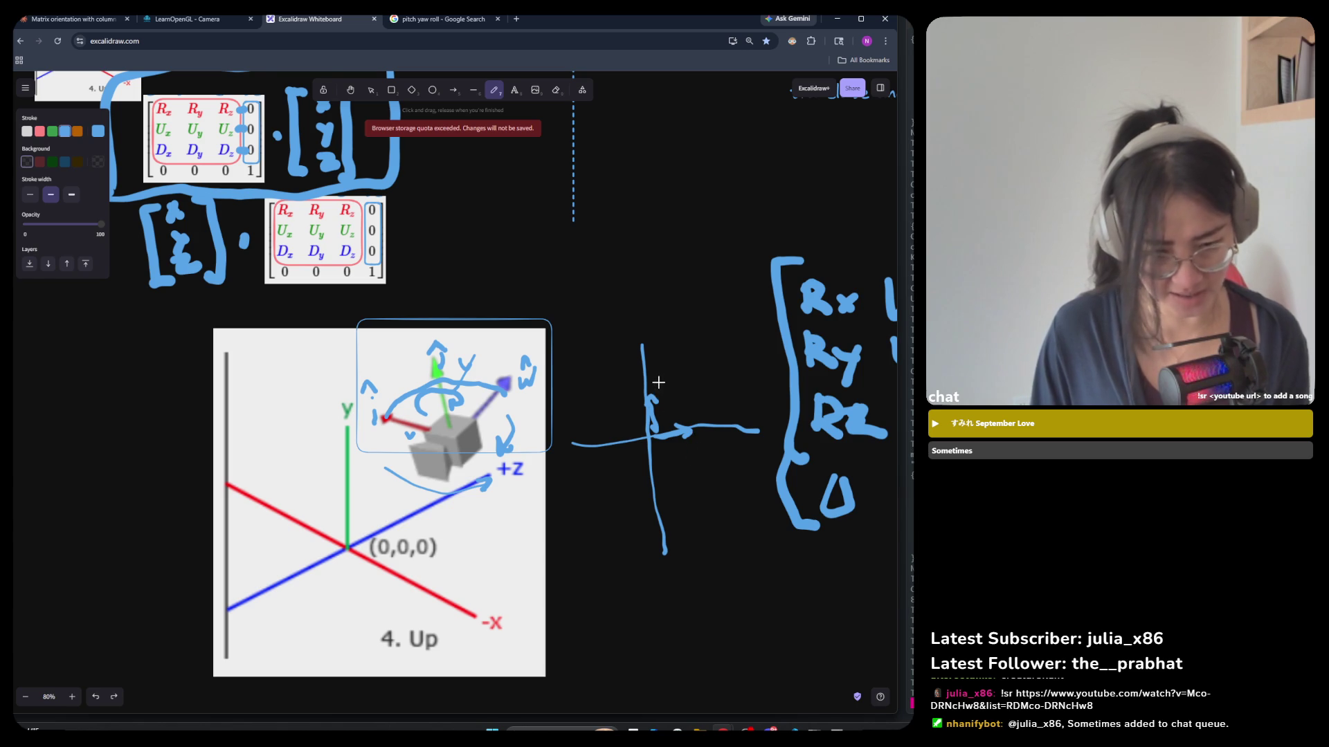
pyautogui.scroll(3, 695, 437)
# Delete the freehand vertical and horizontal axis strokes.
pyautogui.click(371, 90)
pyautogui.moveTo(775, 290)
pyautogui.mouseDown()
pyautogui.moveTo(537, 650)
pyautogui.moveTo(545, 634)
pyautogui.mouseUp()
pyautogui.press('Delete')
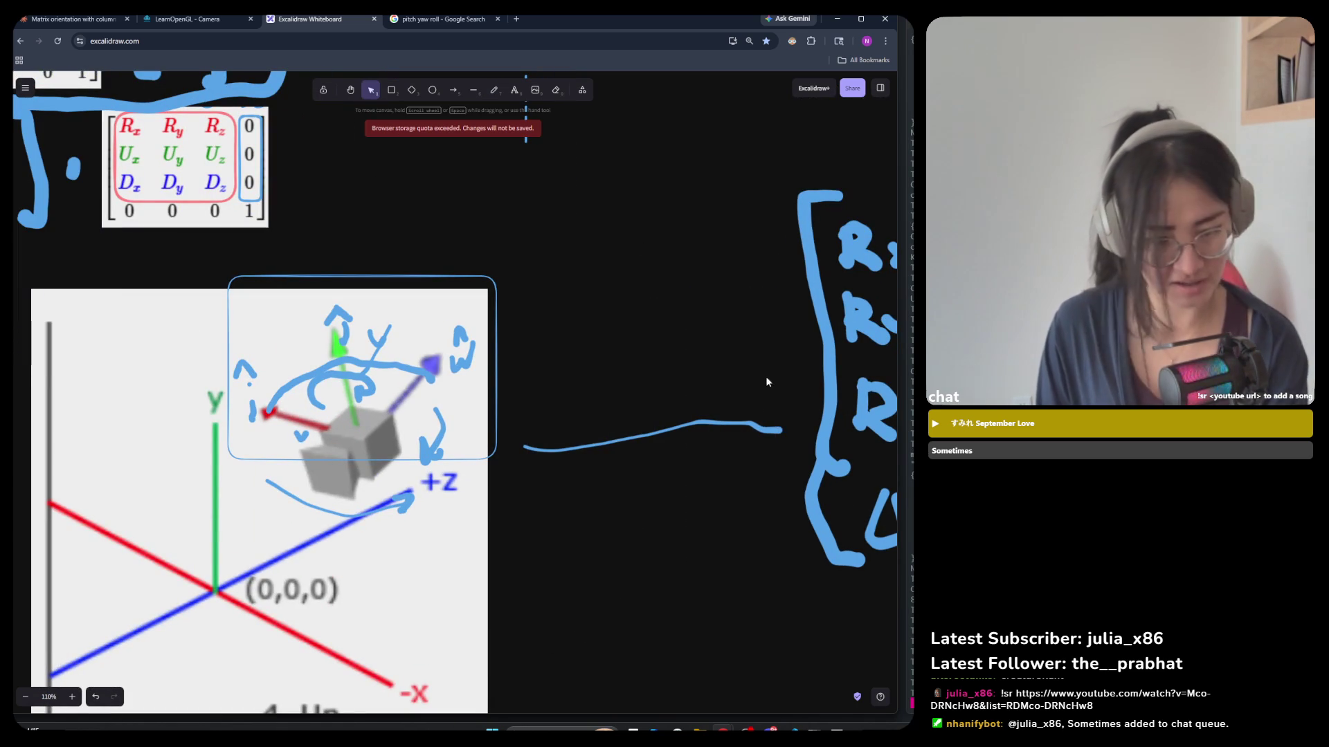
pyautogui.click(733, 423)
pyautogui.press('Delete')
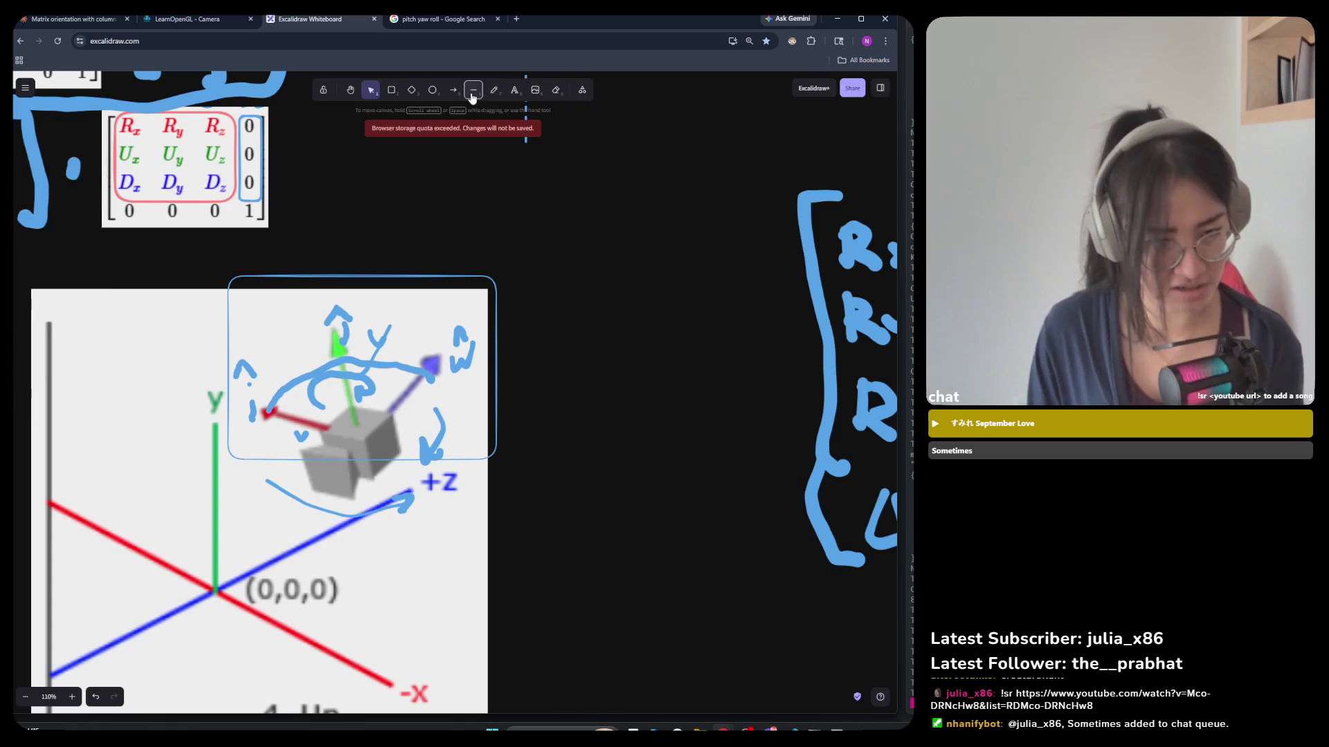
# Draw straight vertical and horizontal axis lines forming a centred cross.
pyautogui.click(474, 90)
pyautogui.moveTo(609, 289); pyautogui.dragTo(600, 608)
pyautogui.press('l')
pyautogui.moveTo(501, 458)
pyautogui.mouseDown()
pyautogui.moveTo(757, 458)
pyautogui.moveTo(735, 458)
pyautogui.mouseUp()
pyautogui.moveTo(612, 575); pyautogui.dragTo(608, 592)
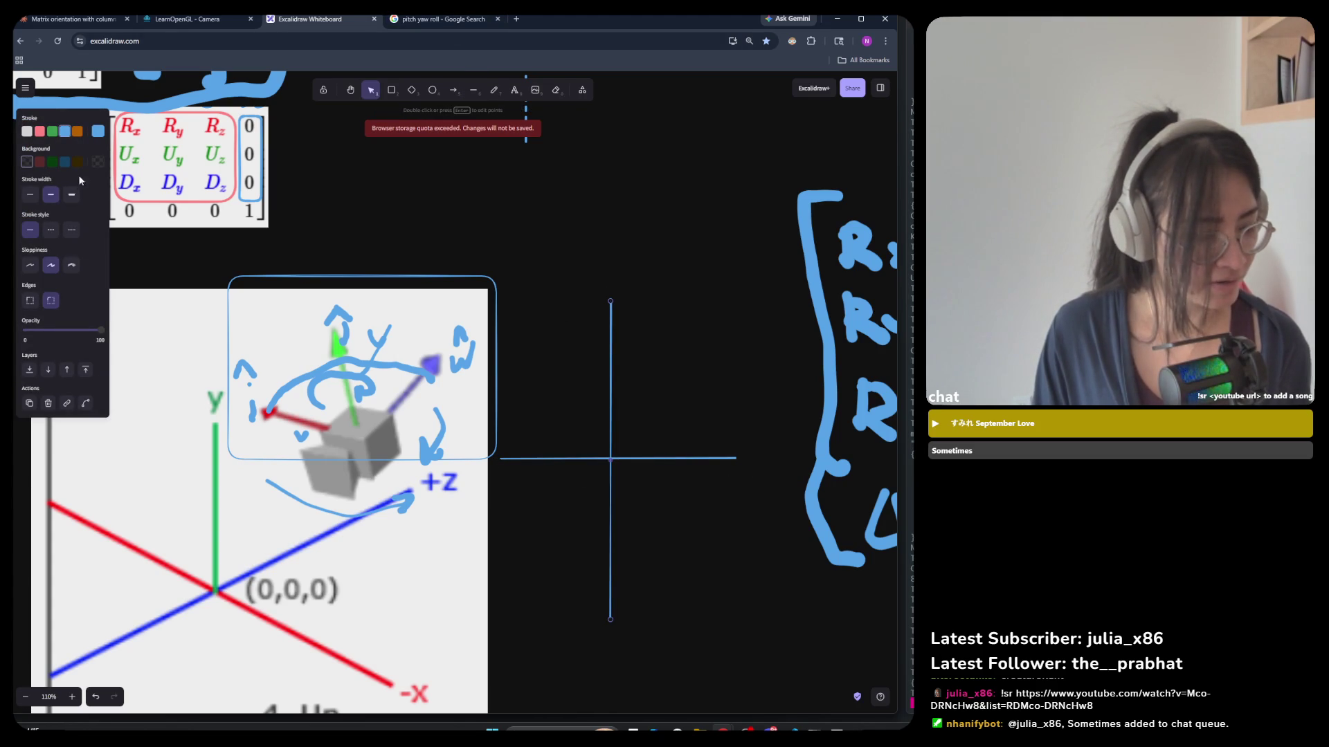
# Try orange, blue and green on the vertical line, then undo the green.
pyautogui.click(77, 131)
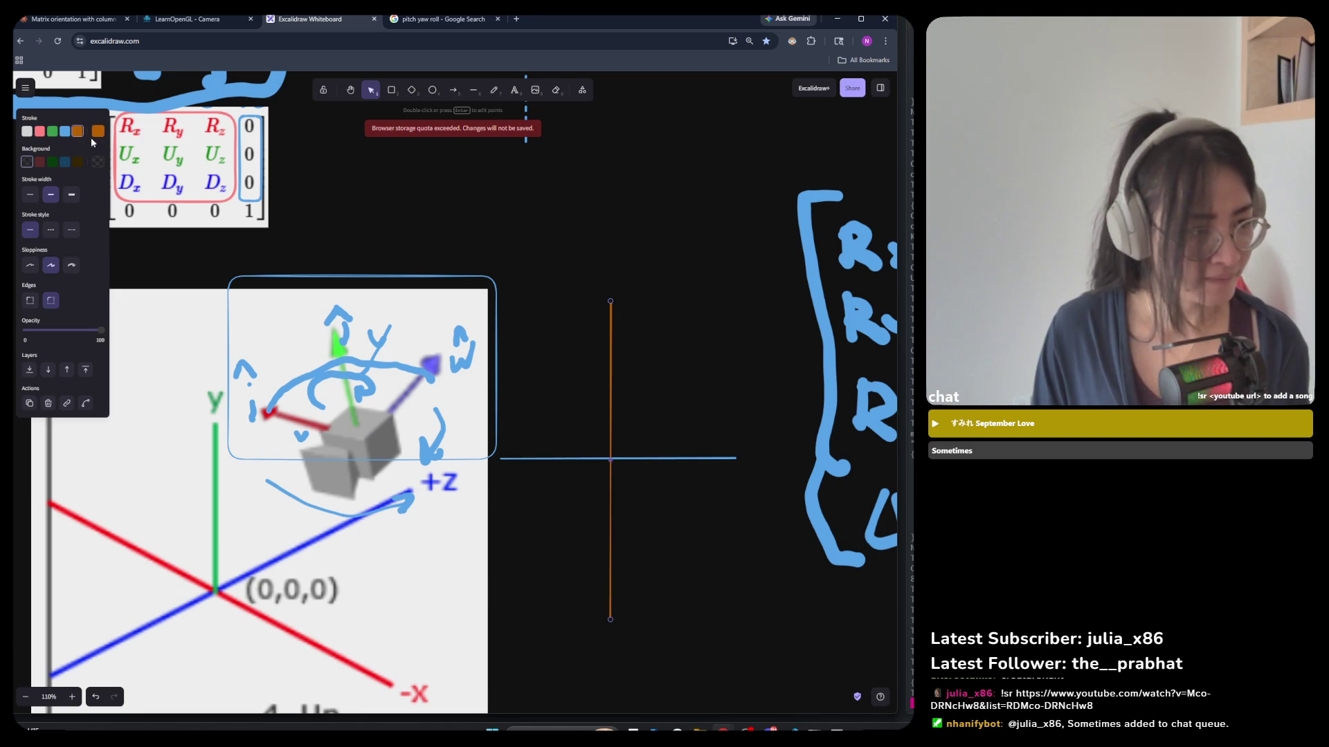
pyautogui.click(64, 131)
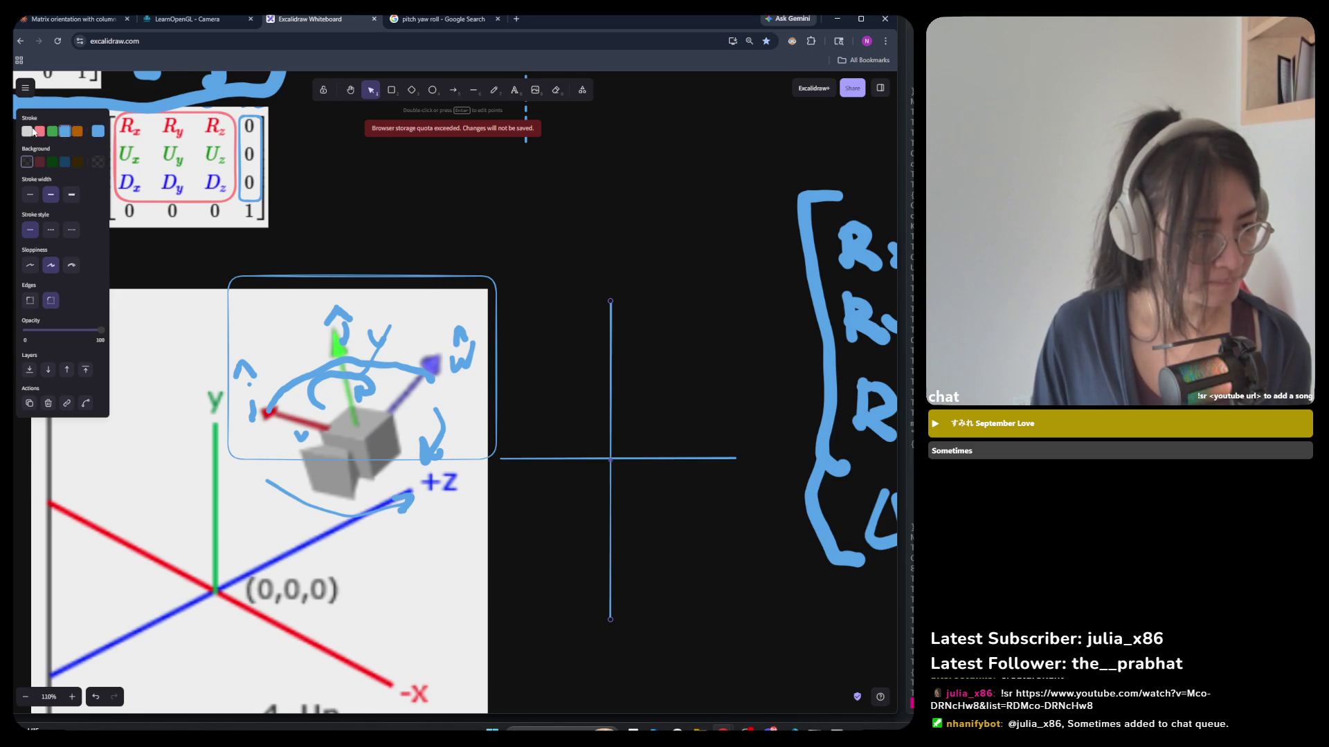
pyautogui.click(52, 132)
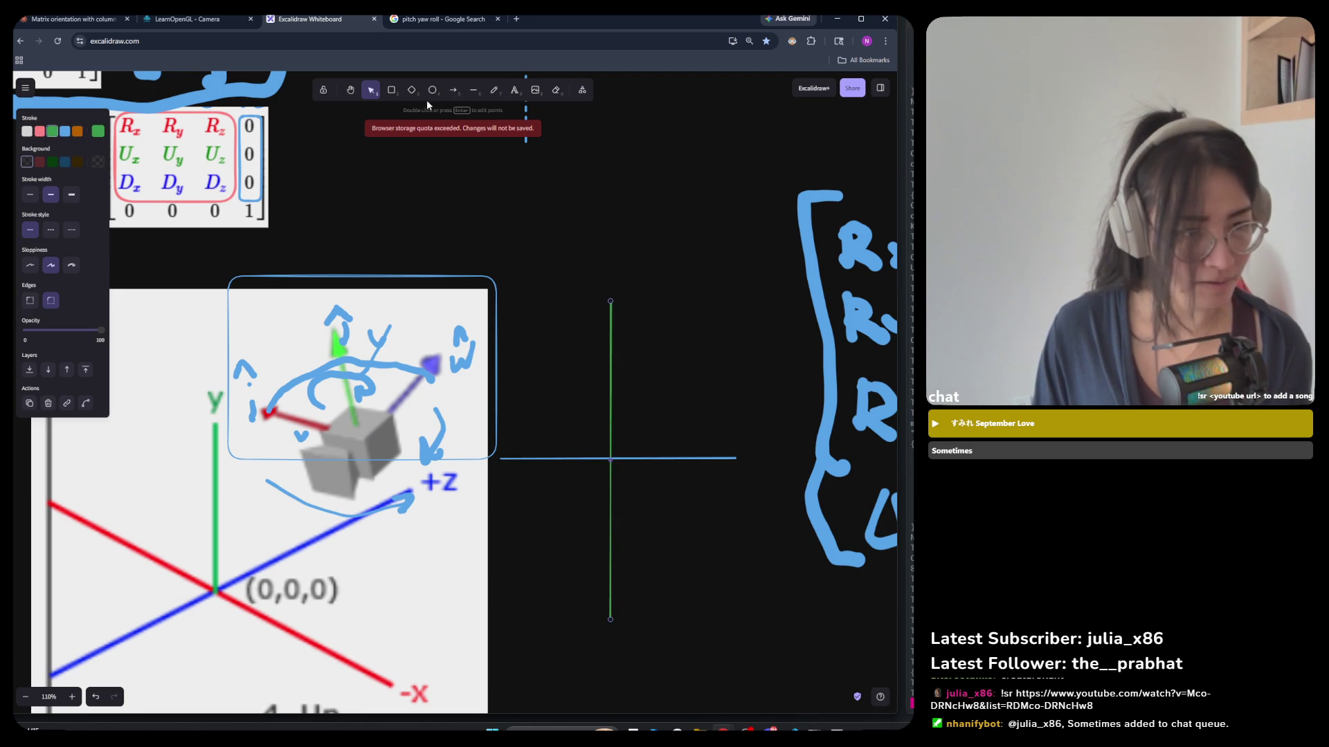
pyautogui.press('a')
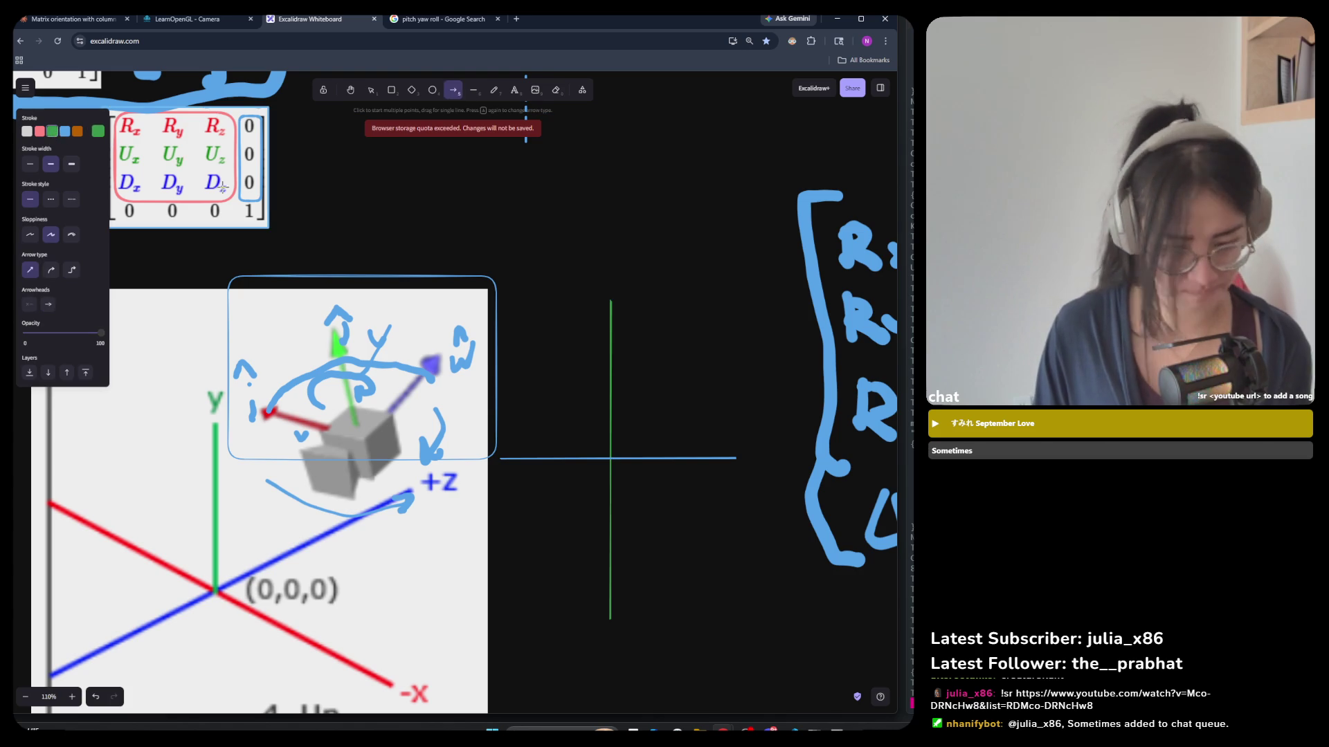
pyautogui.hotkey('ctrl', 'z')
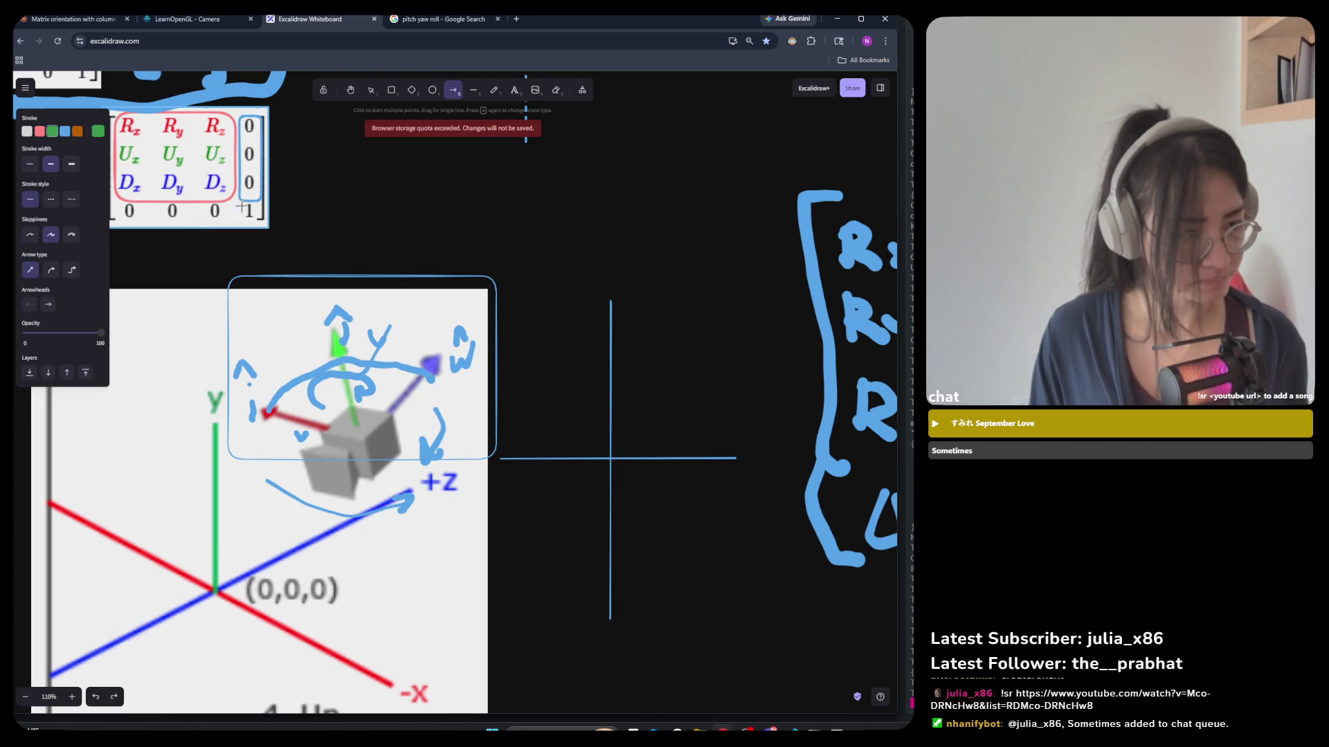
# Set both axis lines' stroke colour to white.
pyautogui.click(371, 90)
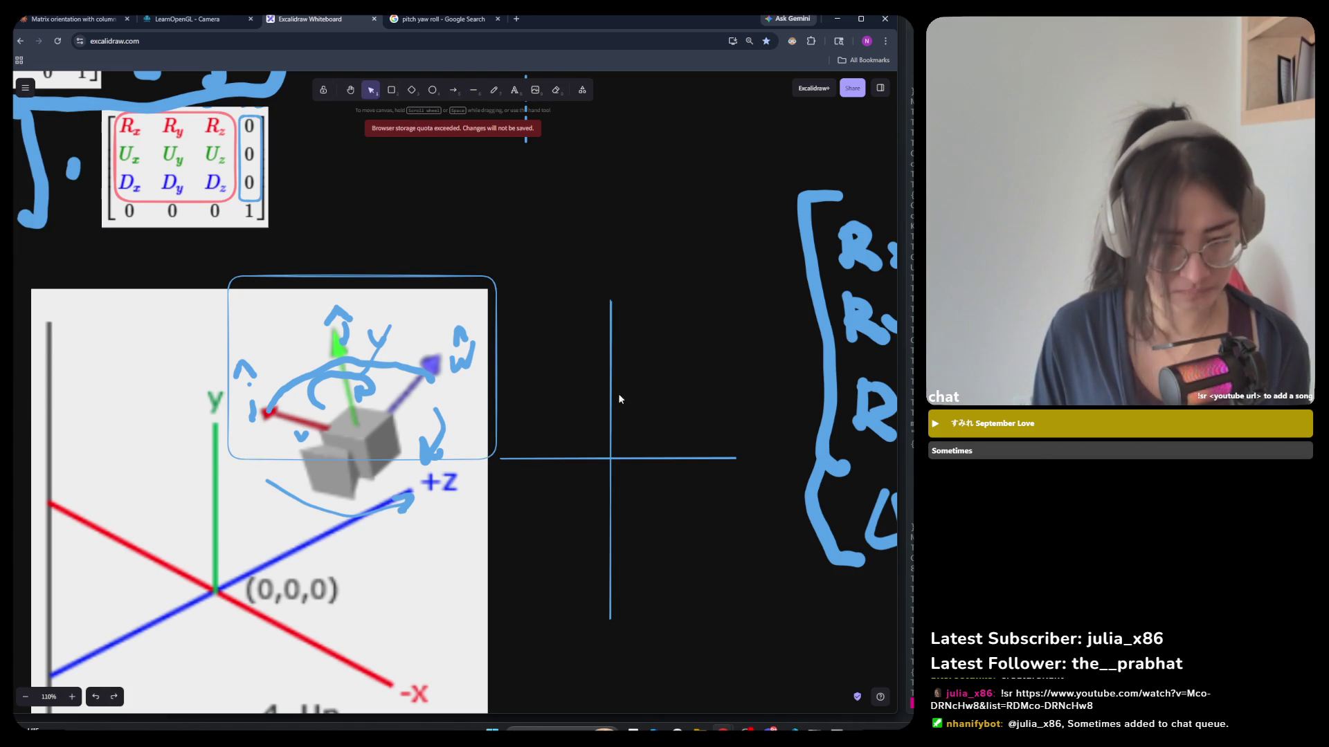
pyautogui.click(609, 393)
pyautogui.keyDown('shift'); pyautogui.click(643, 458); pyautogui.keyUp('shift')
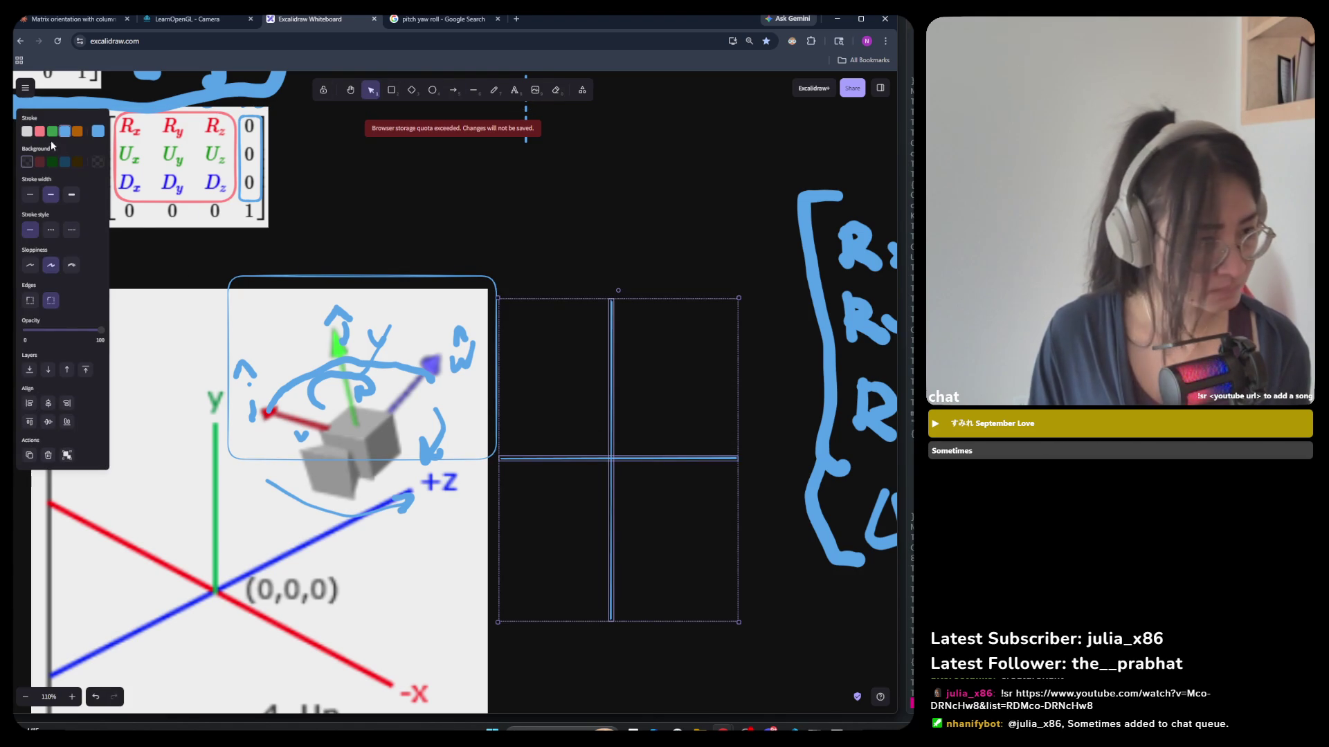
pyautogui.click(27, 131)
pyautogui.click(486, 190)
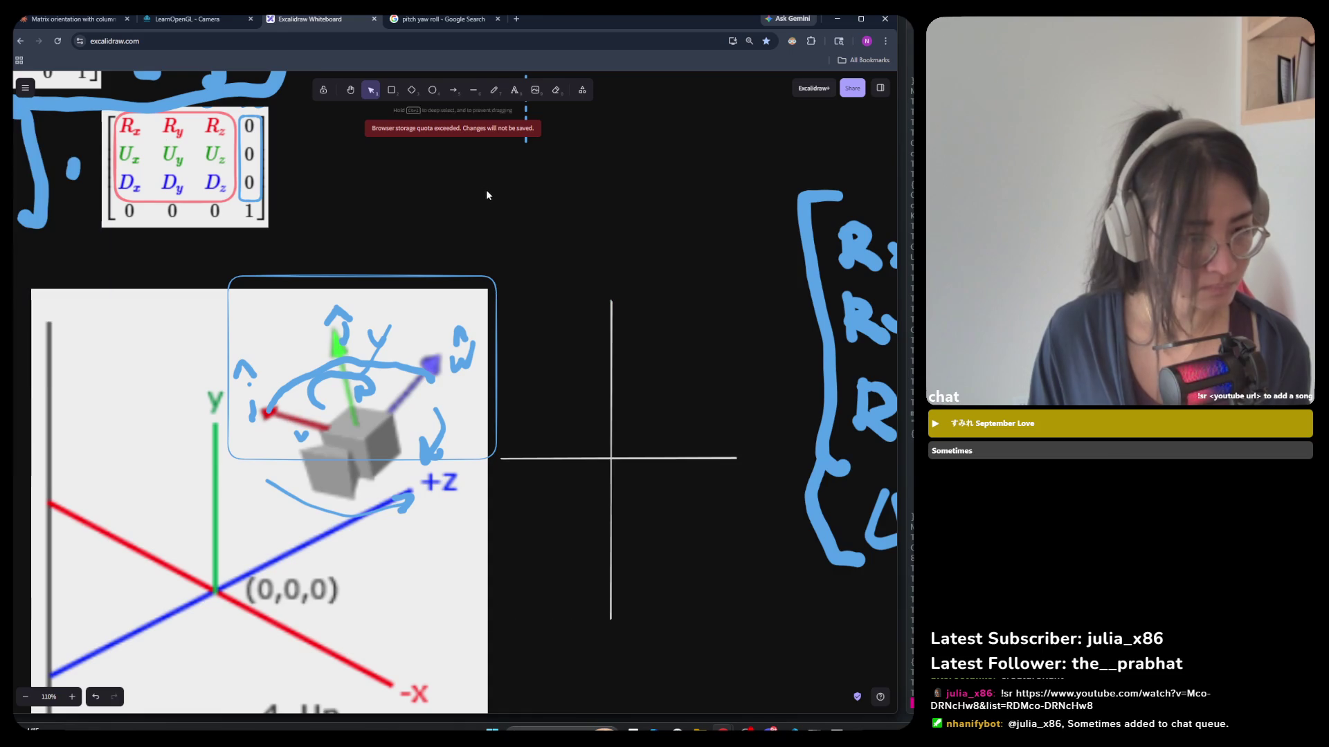
# Draw a short green arrow rightward from the cross's origin.
pyautogui.click(453, 90)
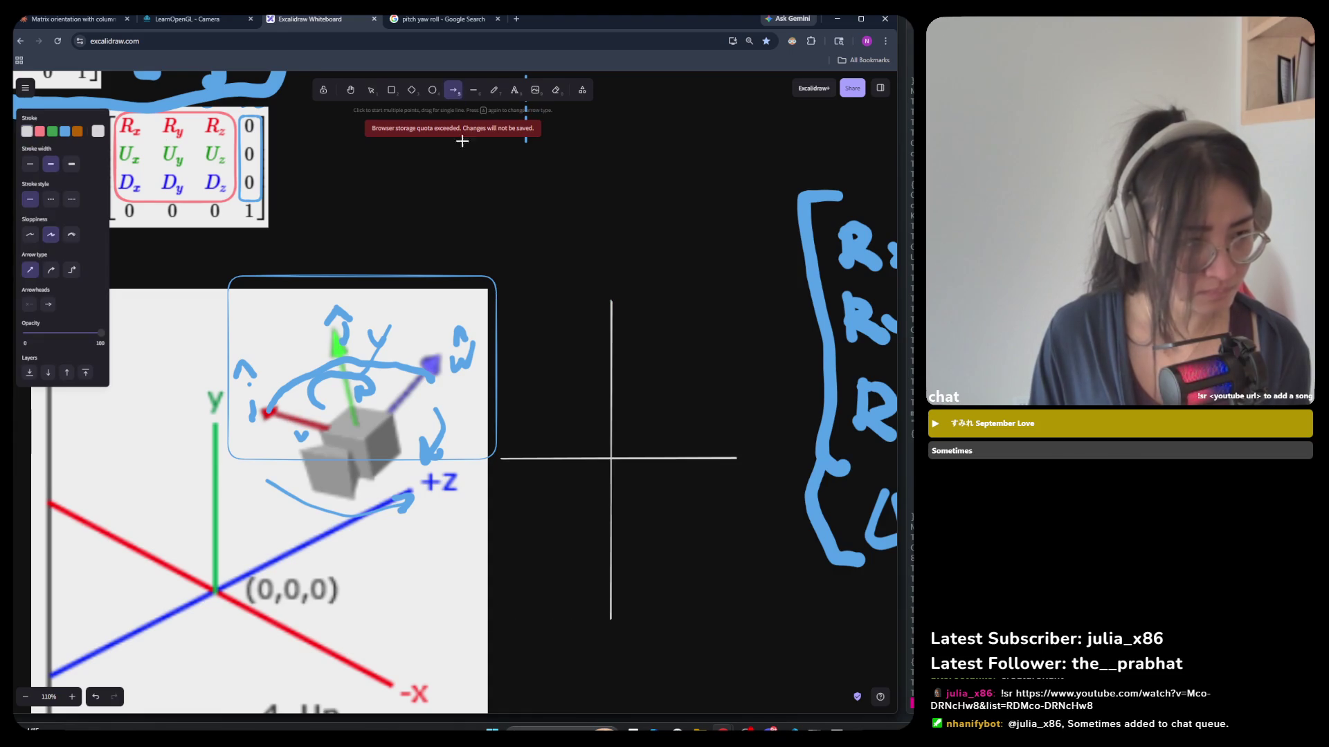
pyautogui.click(39, 132)
pyautogui.click(52, 132)
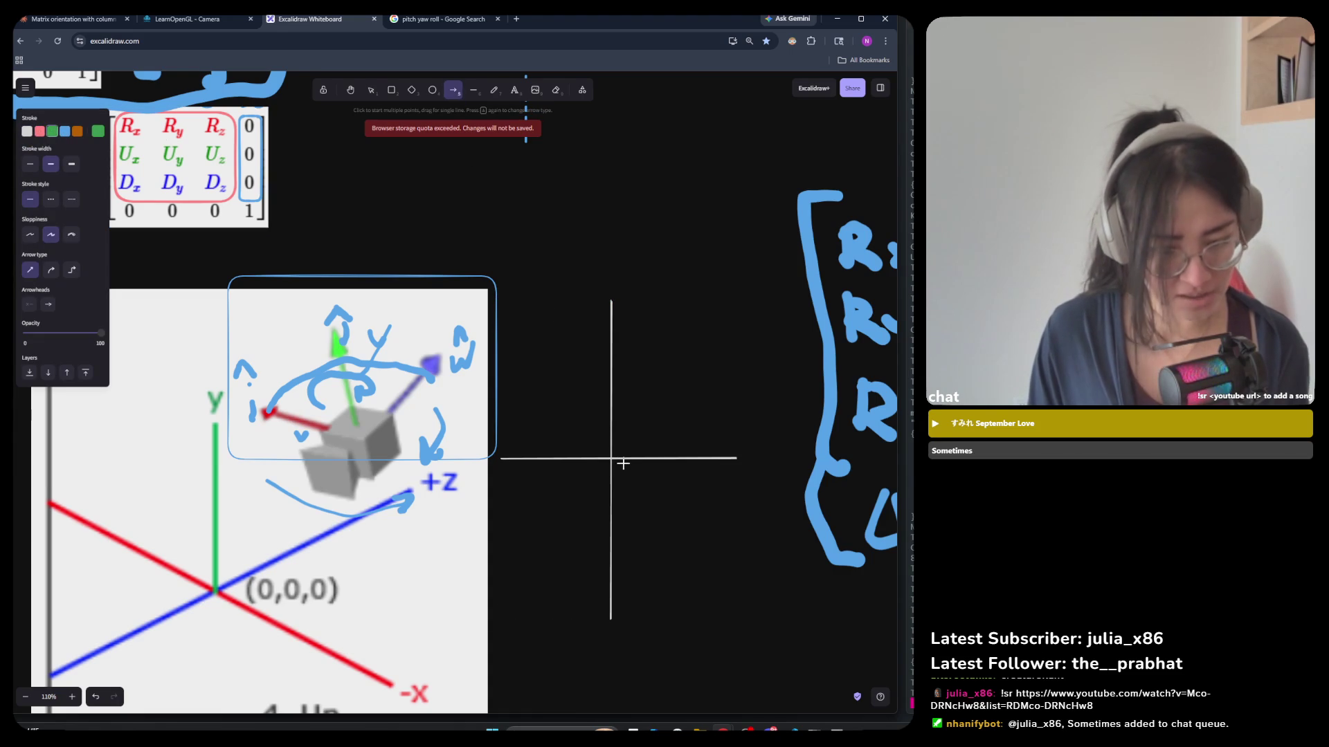
pyautogui.moveTo(610, 458); pyautogui.dragTo(657, 458)
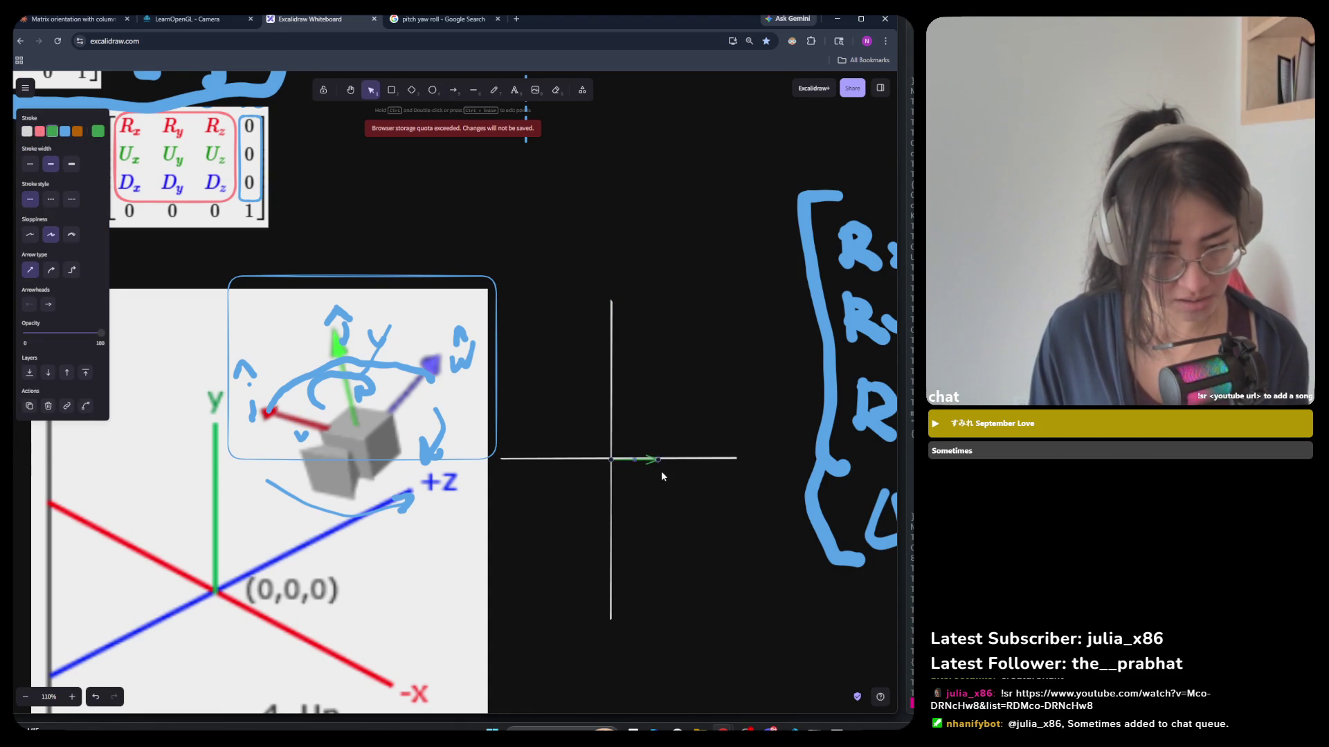
# Hand-write a green label beneath the green arrow.
pyautogui.click(493, 90)
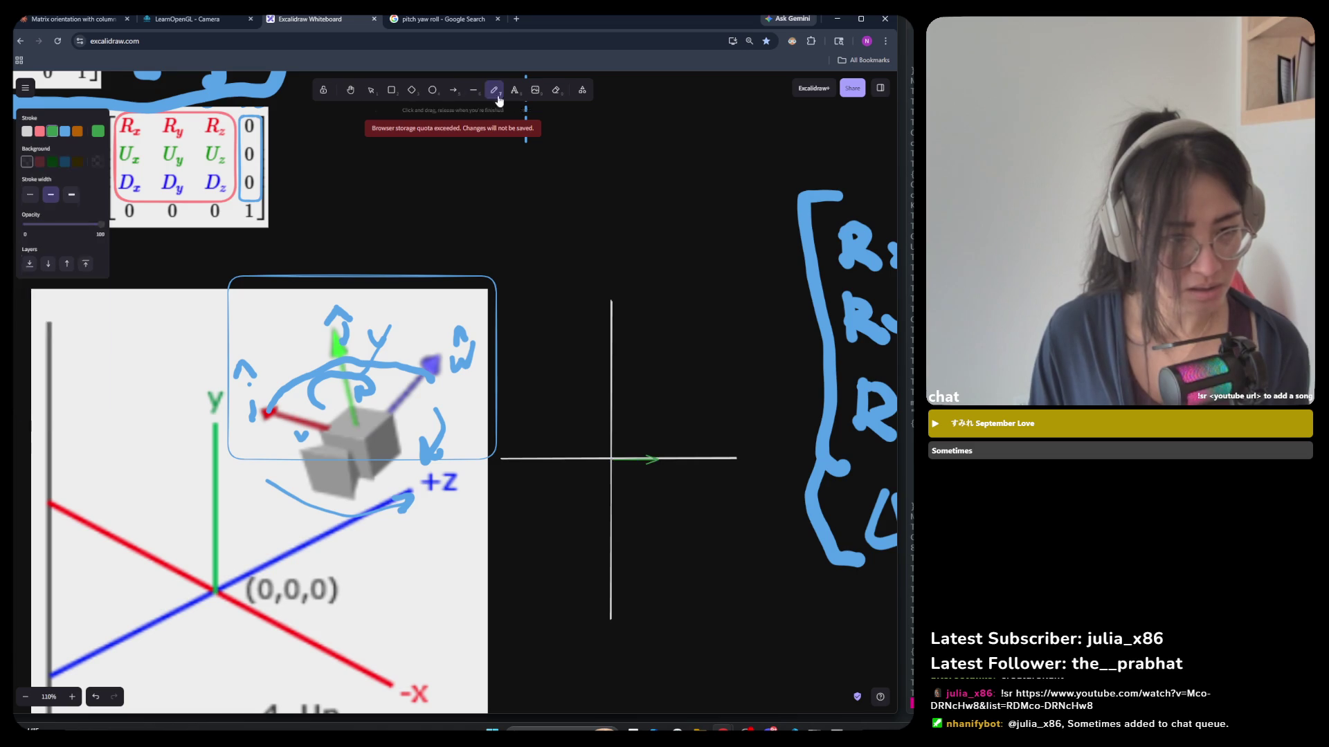
pyautogui.keyDown('ctrl'); pyautogui.scroll(5, 655, 501); pyautogui.keyUp('ctrl')
pyautogui.moveTo(658, 467); pyautogui.dragTo(662, 465)
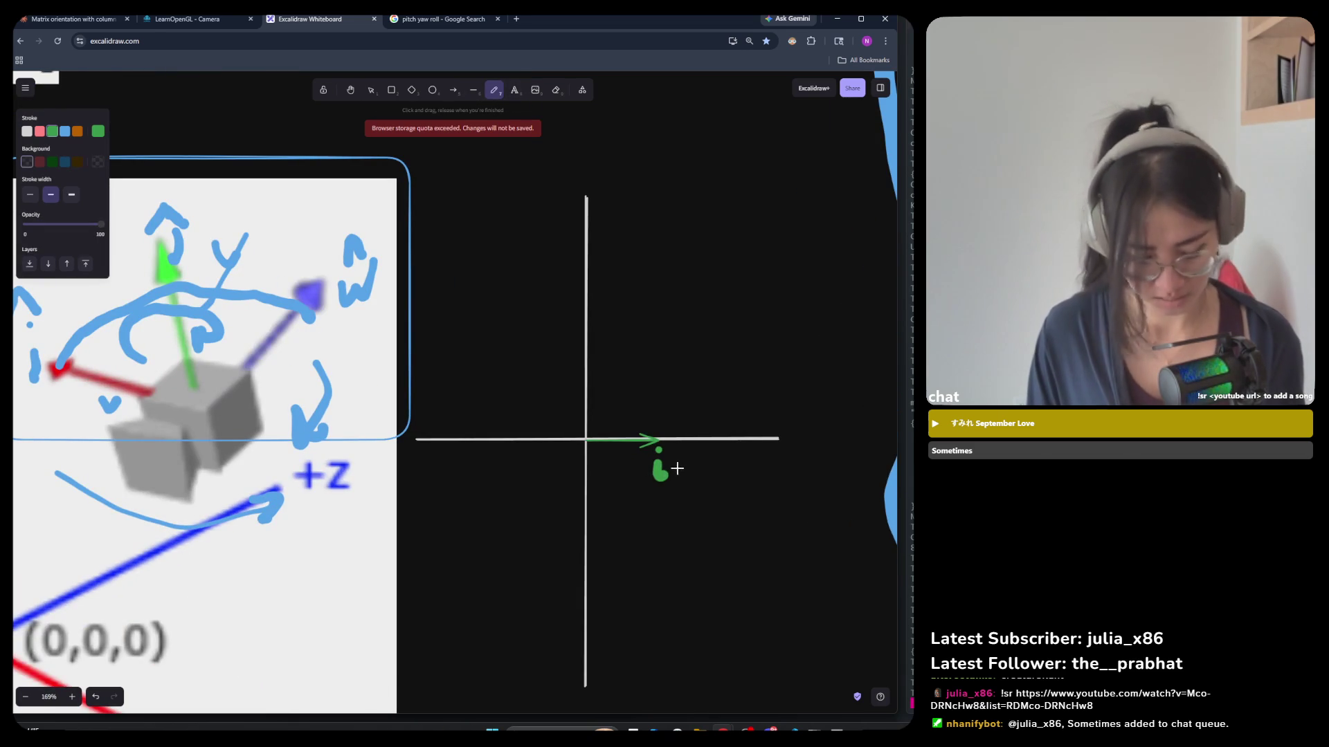
pyautogui.hotkey('ctrl', 'z')
pyautogui.hotkey('ctrl', 'z')
pyautogui.moveTo(652, 480); pyautogui.dragTo(659, 460)
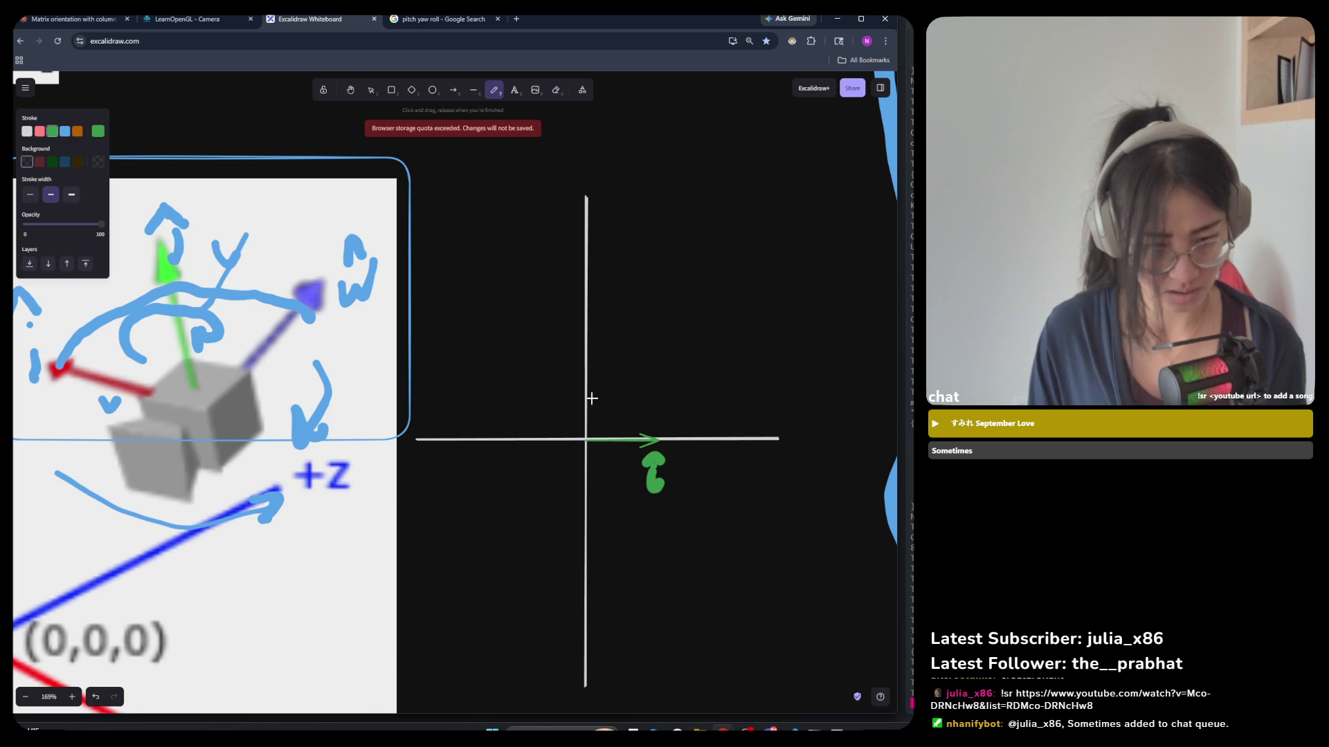
# Draw a red arrow up from the origin with a red label, then select both labelled arrows.
pyautogui.click(453, 90)
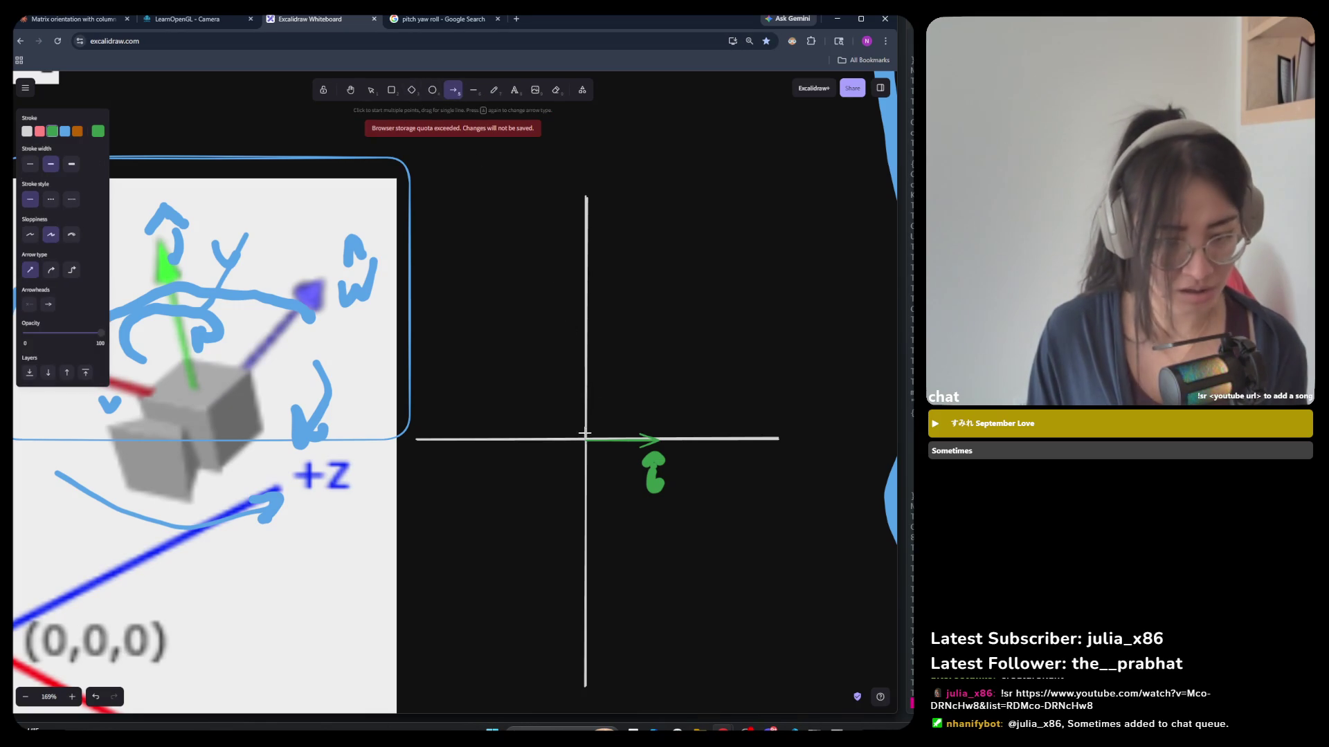
pyautogui.moveTo(585, 437); pyautogui.dragTo(587, 374)
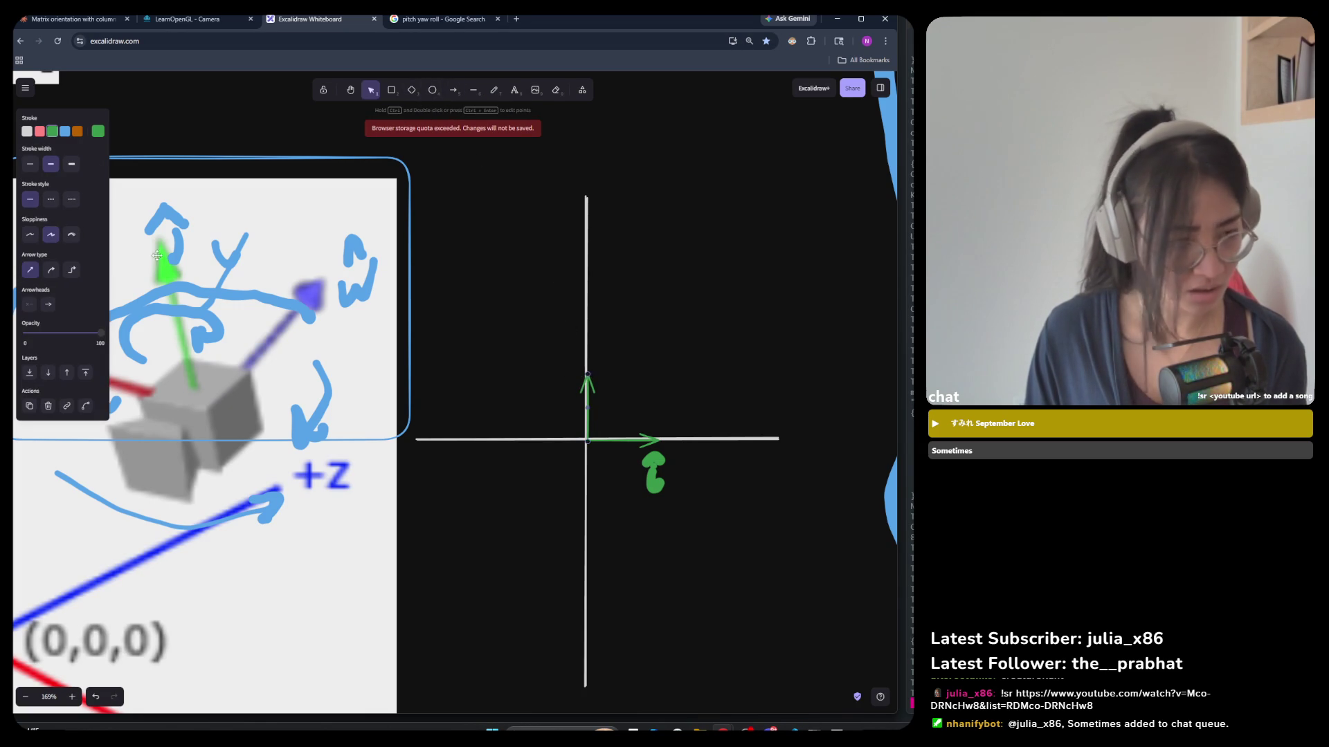
pyautogui.click(40, 132)
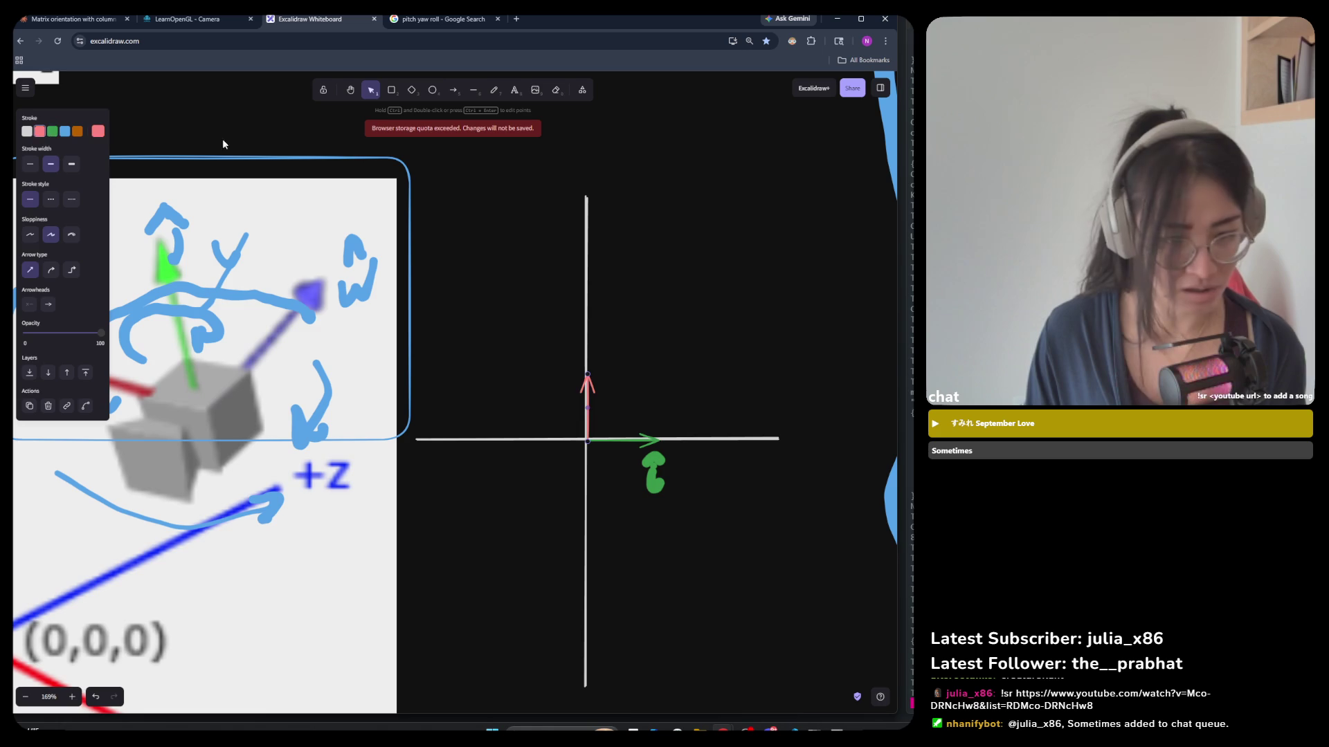
pyautogui.press('p')
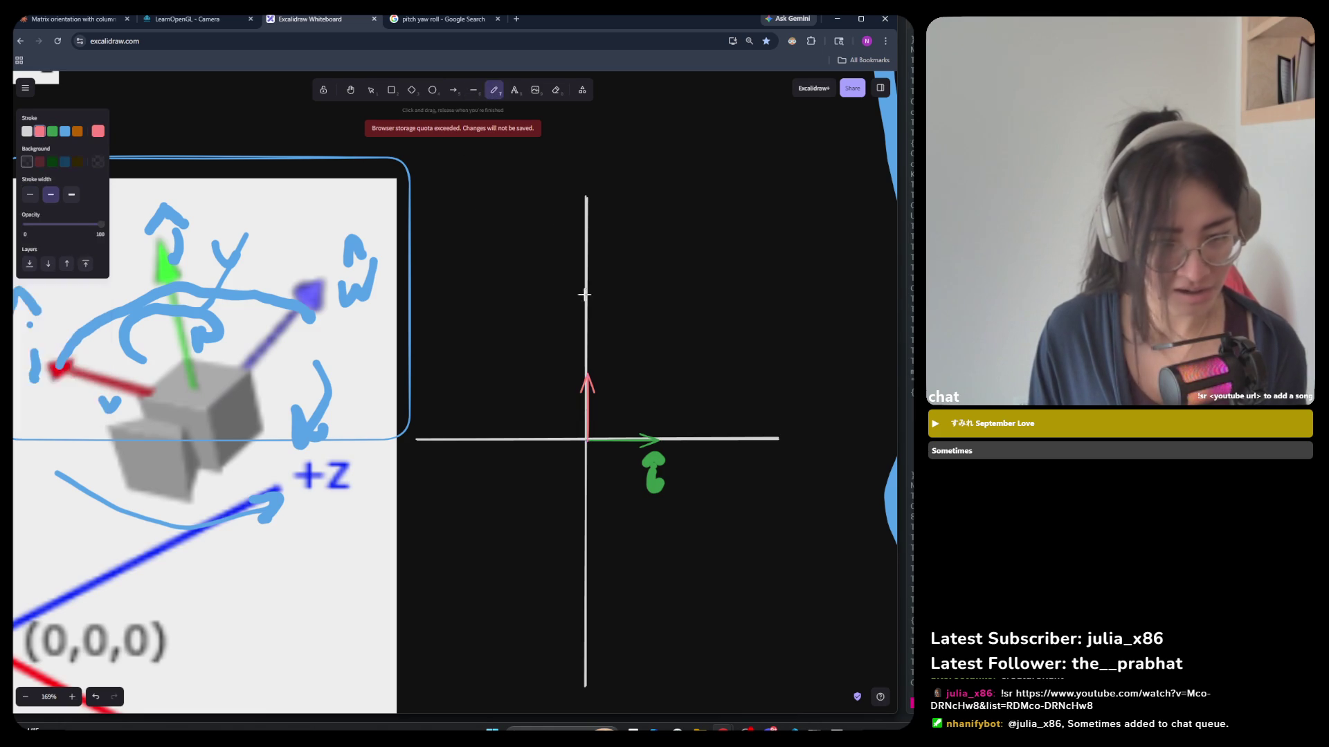
pyautogui.moveTo(604, 353)
pyautogui.mouseDown()
pyautogui.moveTo(606, 380)
pyautogui.moveTo(594, 325)
pyautogui.moveTo(606, 322)
pyautogui.mouseUp()
pyautogui.press('v')
pyautogui.moveTo(725, 306)
pyautogui.mouseDown()
pyautogui.moveTo(545, 467)
pyautogui.moveTo(539, 534)
pyautogui.moveTo(549, 521)
pyautogui.mouseUp()
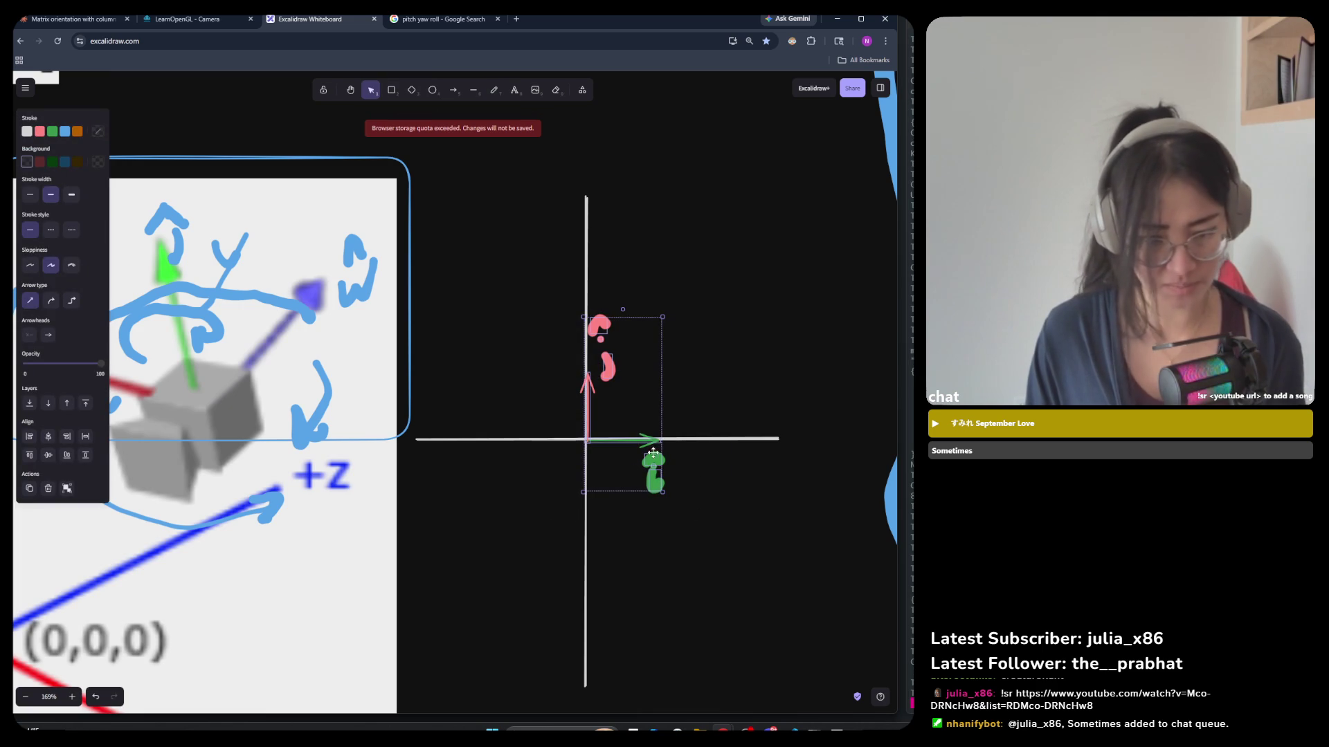
# Group the labelled arrows and labels, then duplicate the group.
pyautogui.rightClick(622, 398)
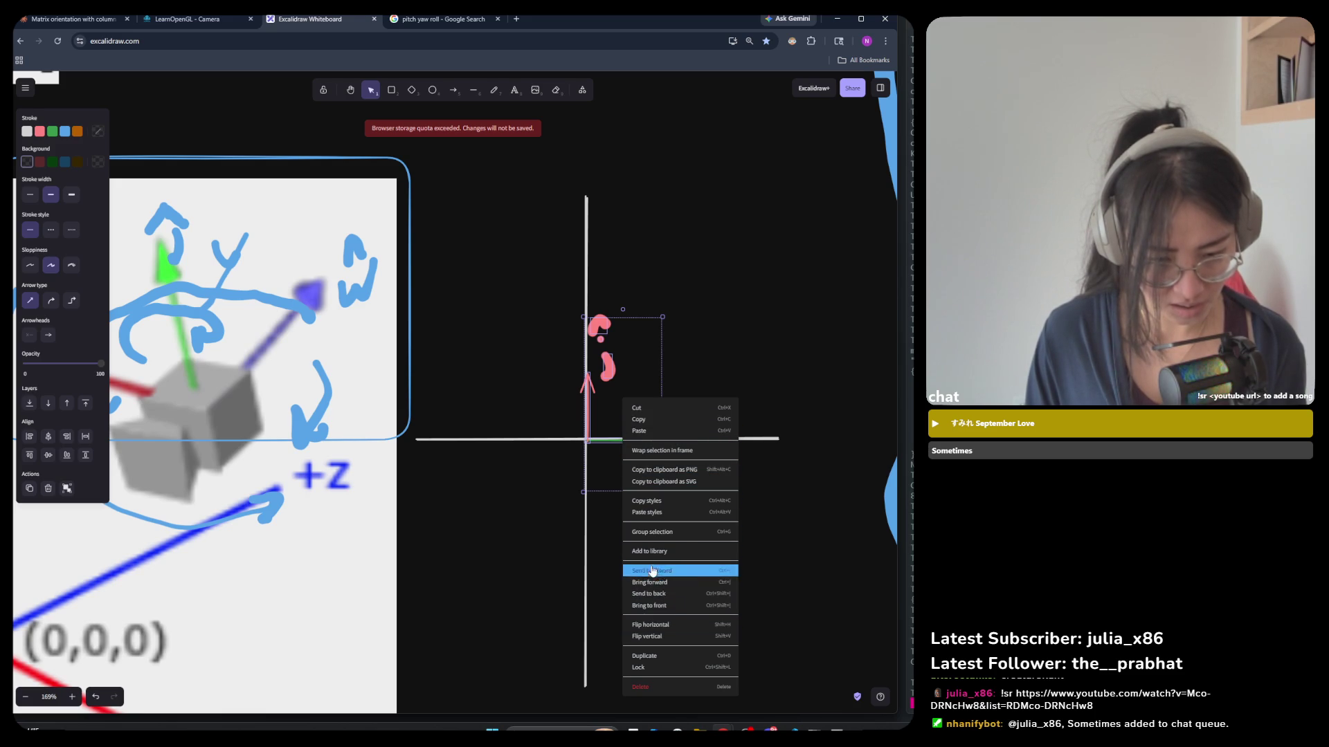
pyautogui.click(651, 534)
pyautogui.moveTo(746, 235)
pyautogui.mouseDown()
pyautogui.moveTo(425, 626)
pyautogui.moveTo(429, 664)
pyautogui.mouseUp()
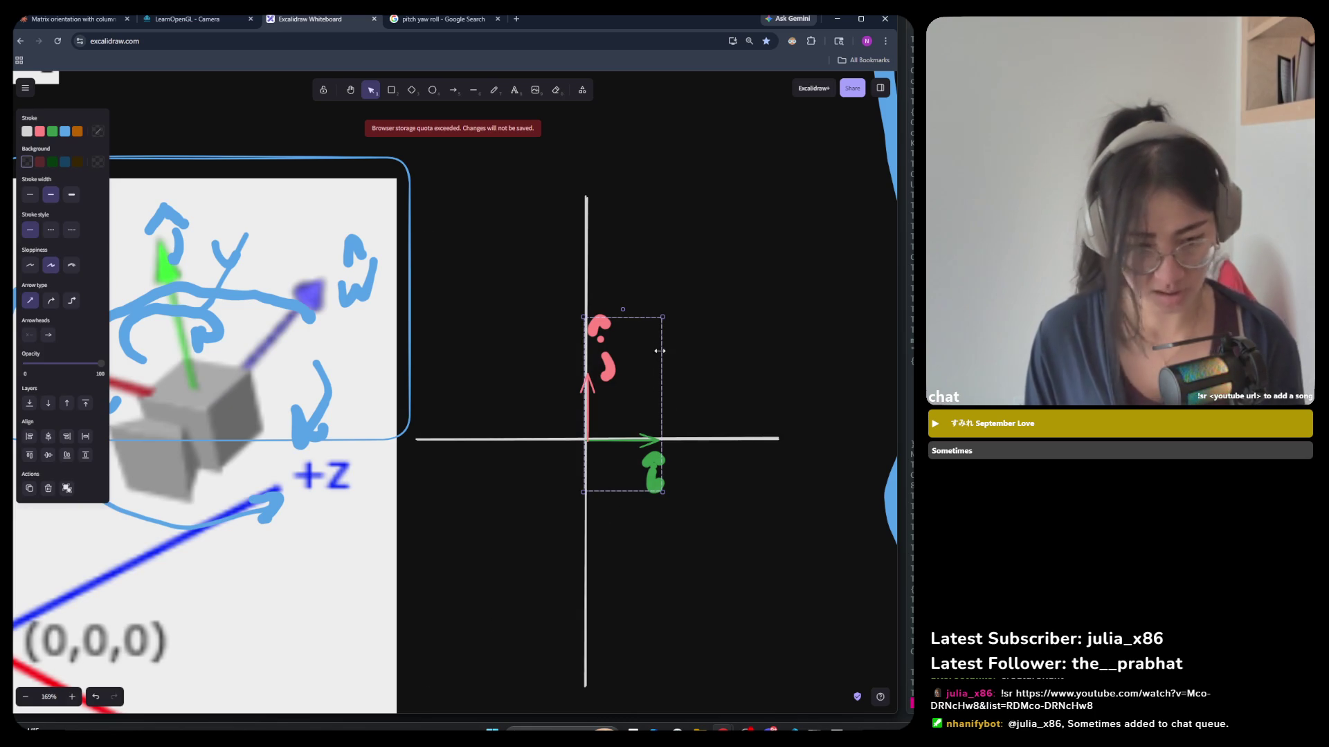
pyautogui.hotkey('ctrl', 'v')
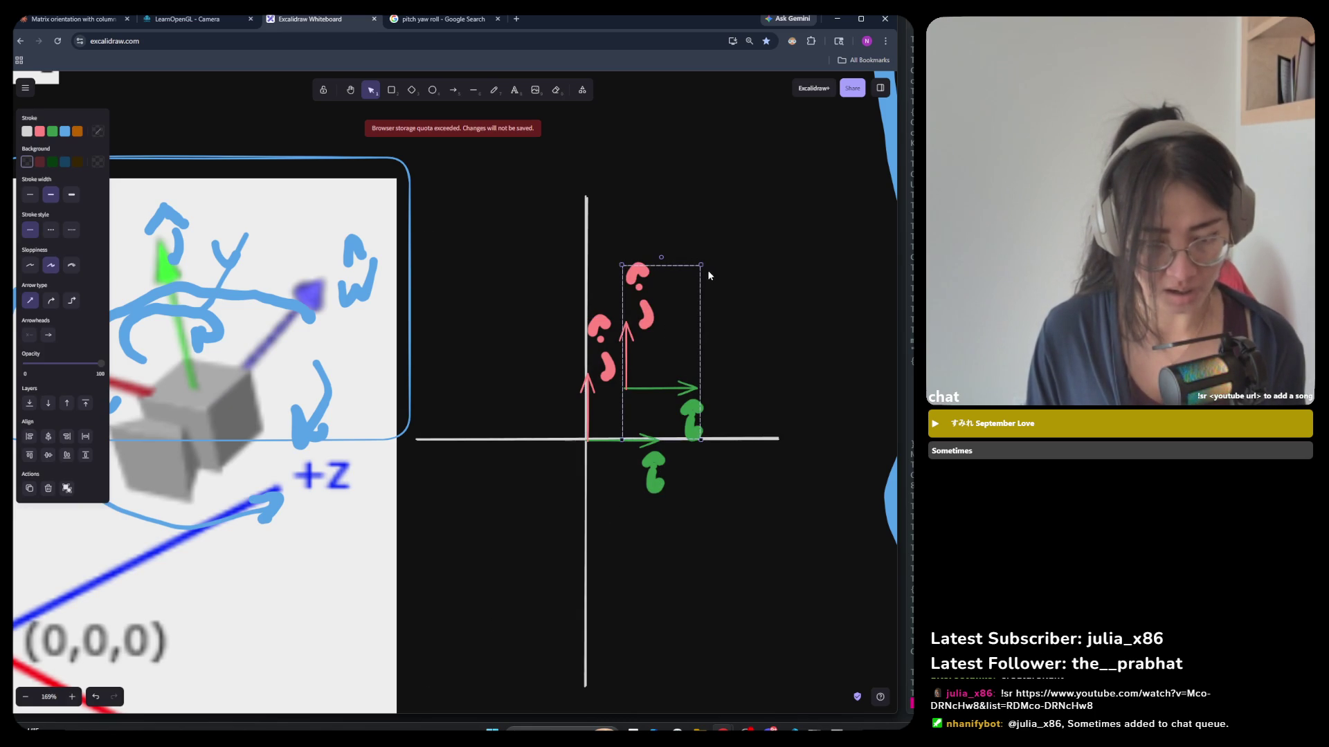
# Rotate the copied arrow group 90° counterclockwise about the origin.
pyautogui.click(654, 255)
pyautogui.click(636, 274)
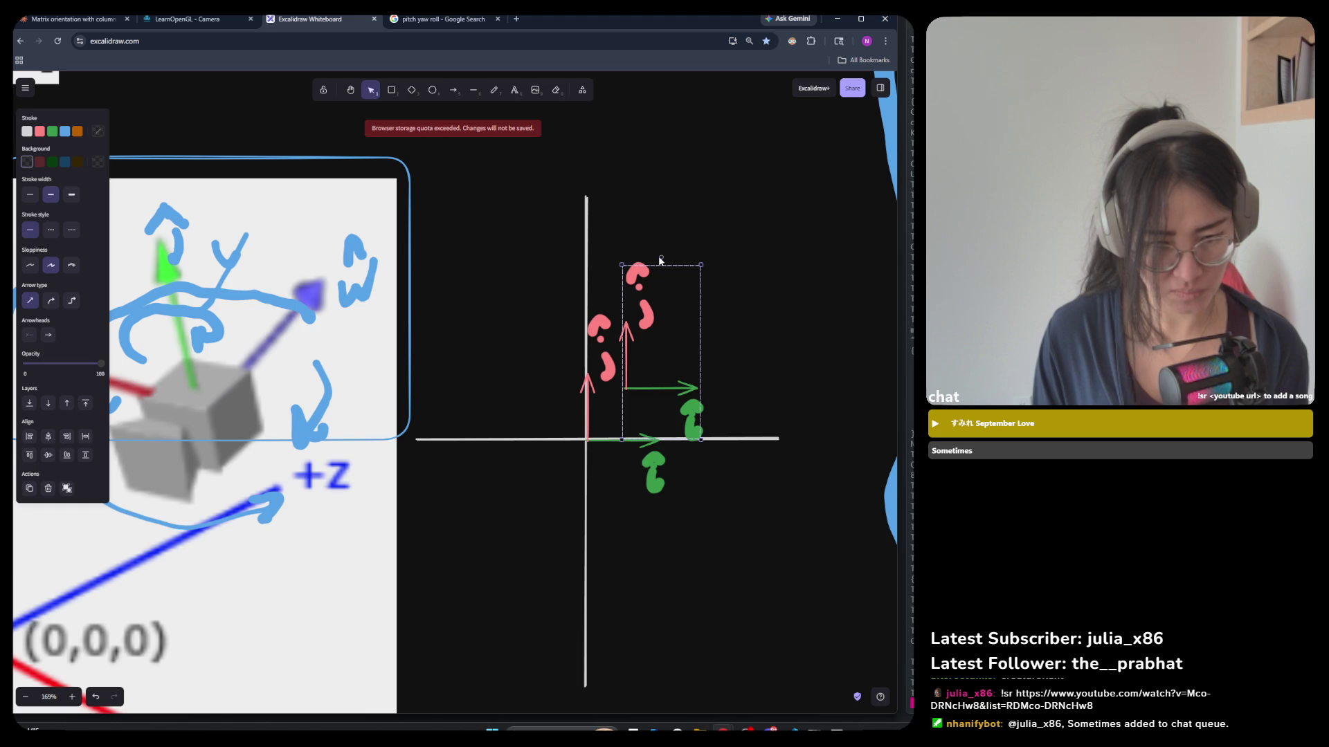
pyautogui.moveTo(661, 257)
pyautogui.mouseDown()
pyautogui.moveTo(607, 282)
pyautogui.moveTo(562, 353)
pyautogui.moveTo(543, 417)
pyautogui.moveTo(554, 421)
pyautogui.mouseUp()
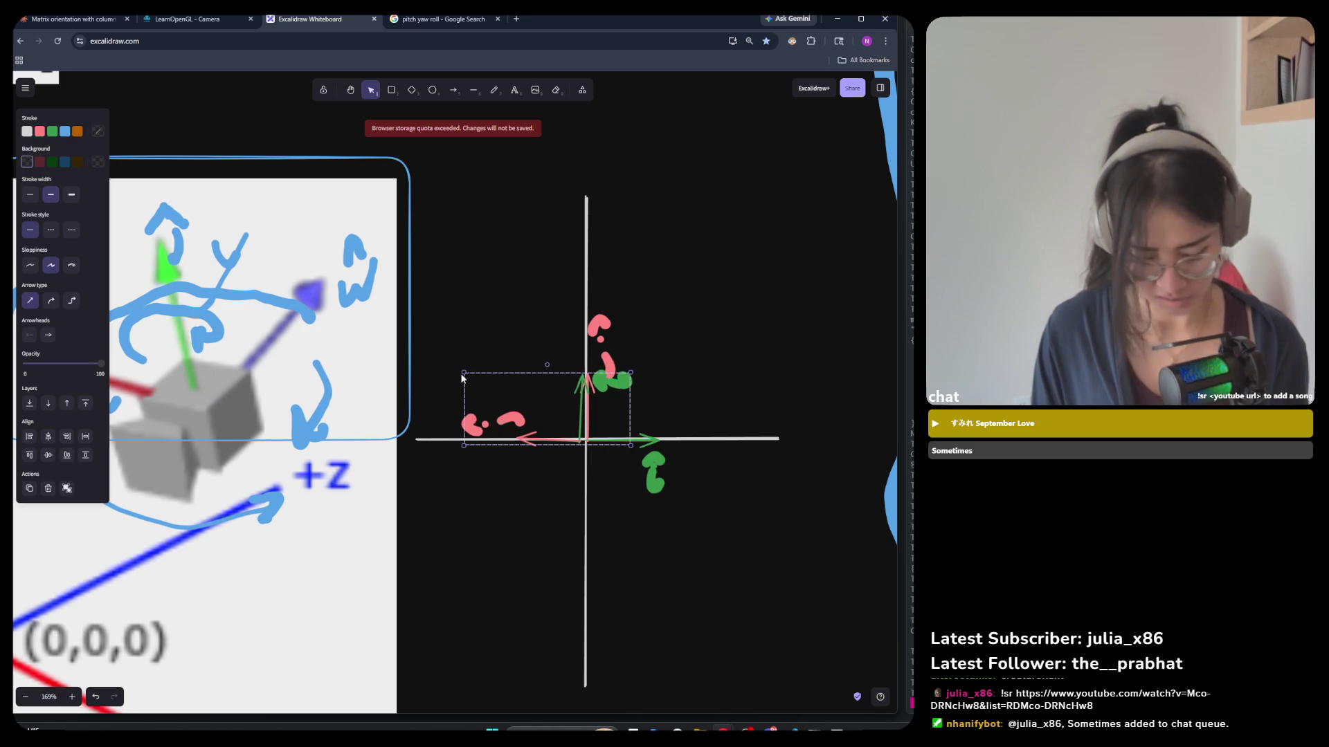
pyautogui.moveTo(546, 359); pyautogui.dragTo(543, 363)
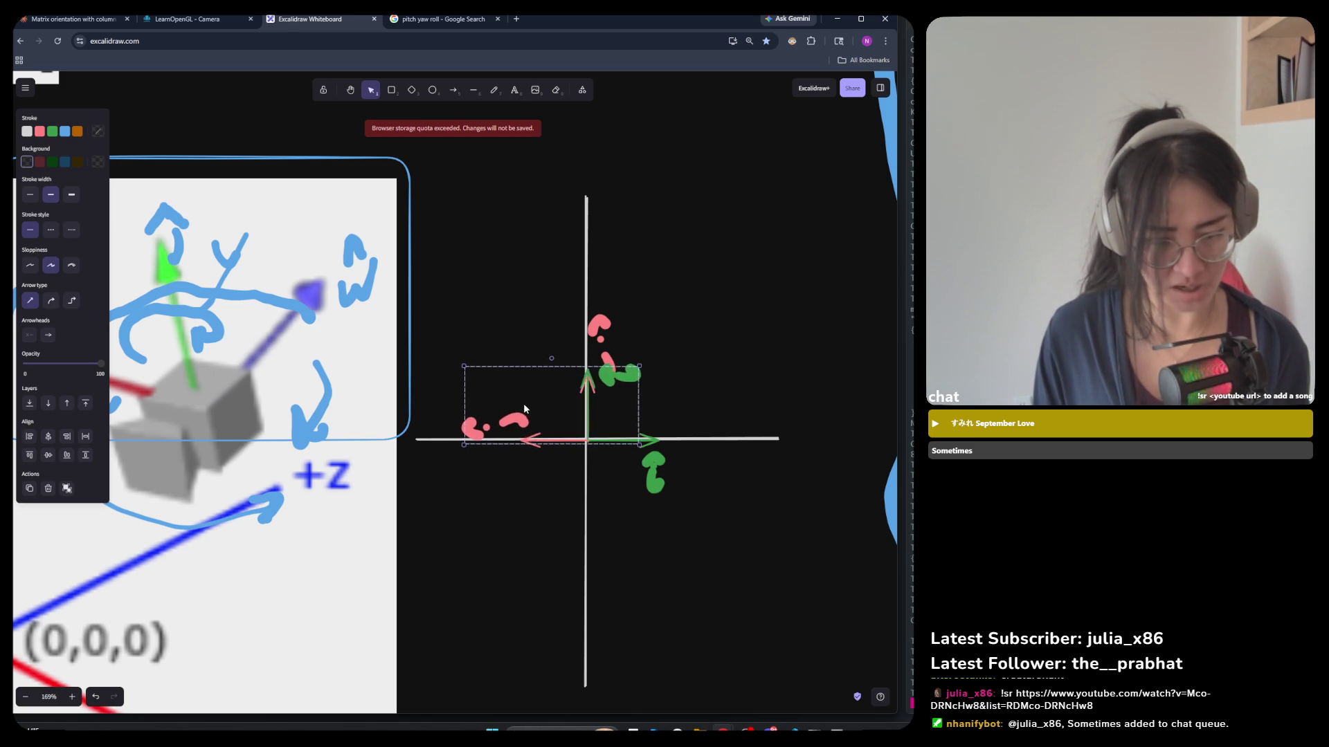
pyautogui.click(550, 471)
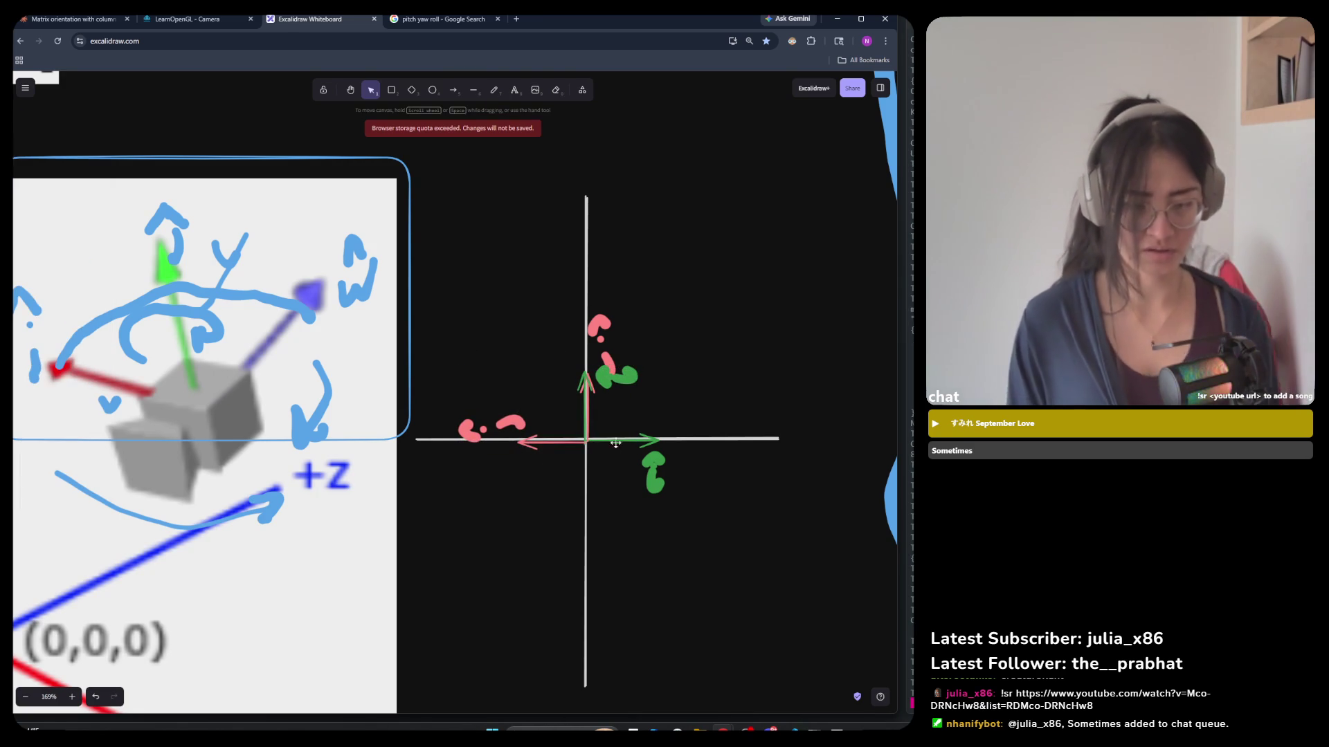
# Add the text 'what is the transformation to get from origin to new?' above the axes.
pyautogui.click(411, 90)
pyautogui.click(493, 90)
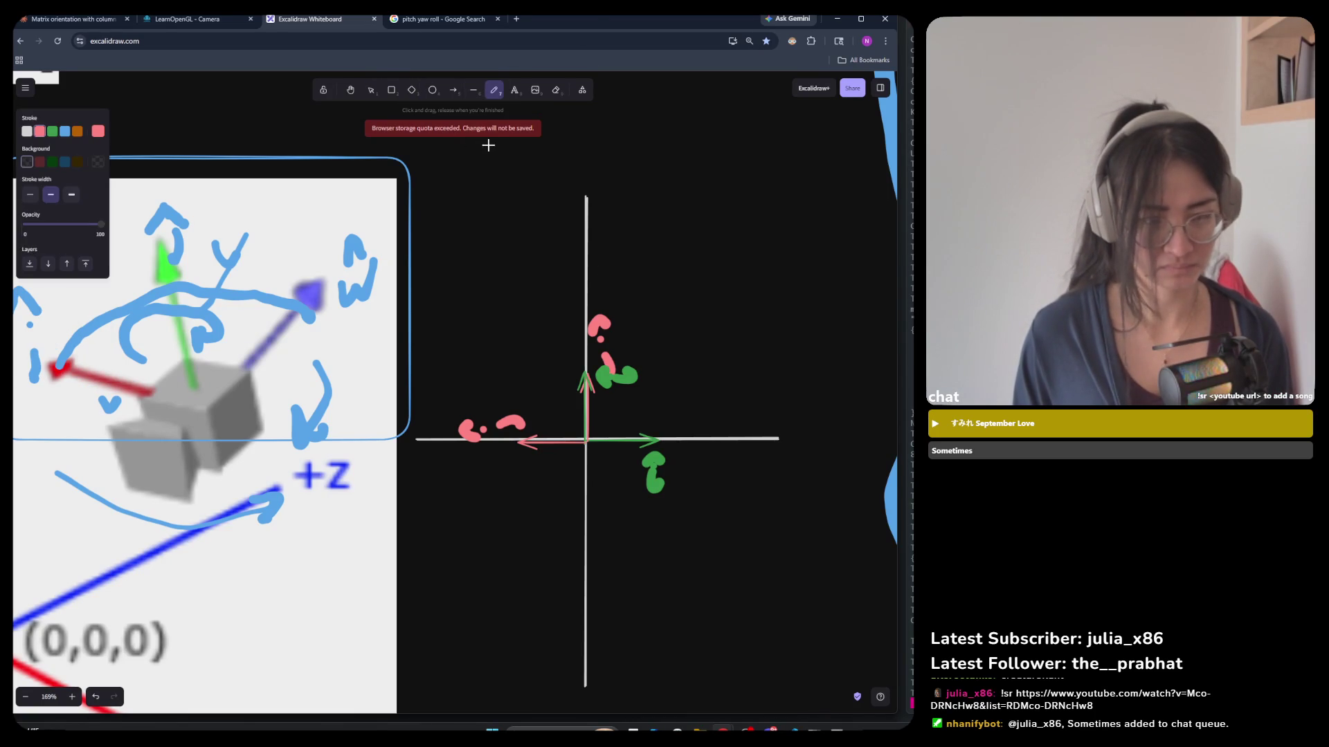
pyautogui.click(514, 90)
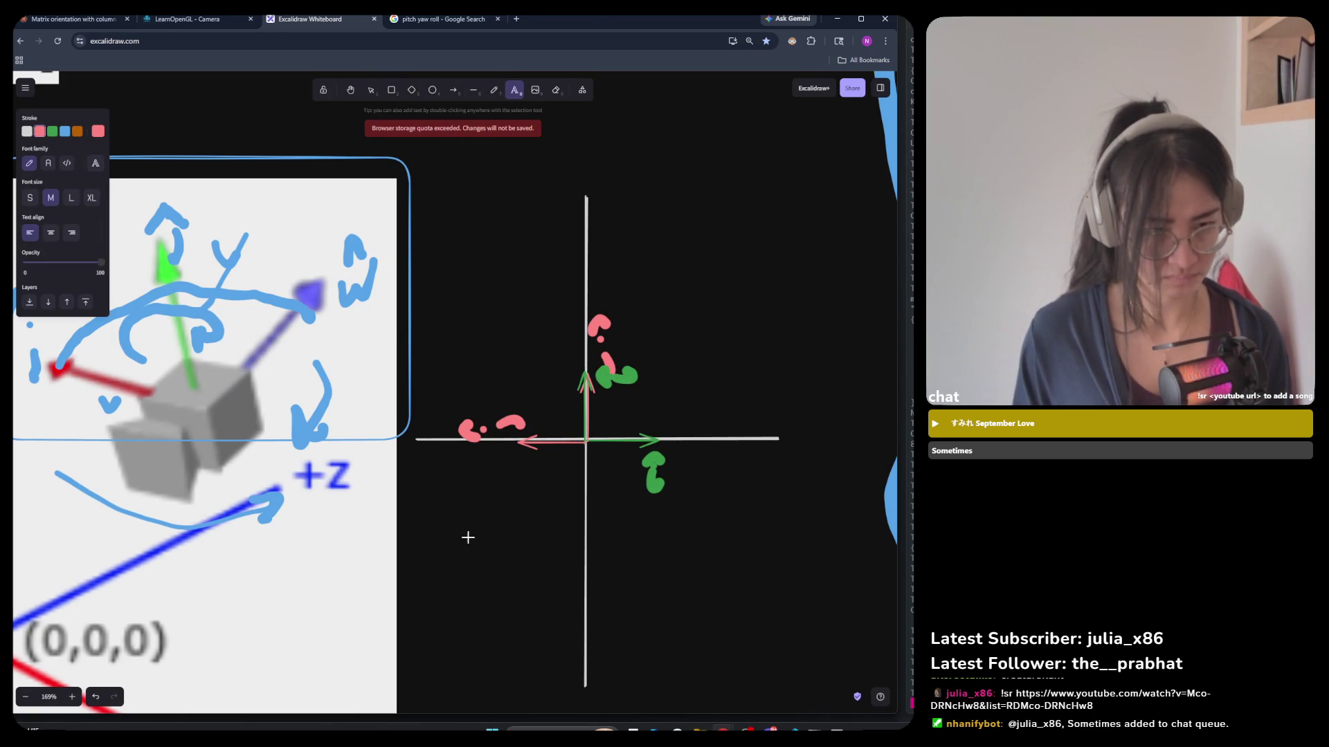
pyautogui.click(493, 91)
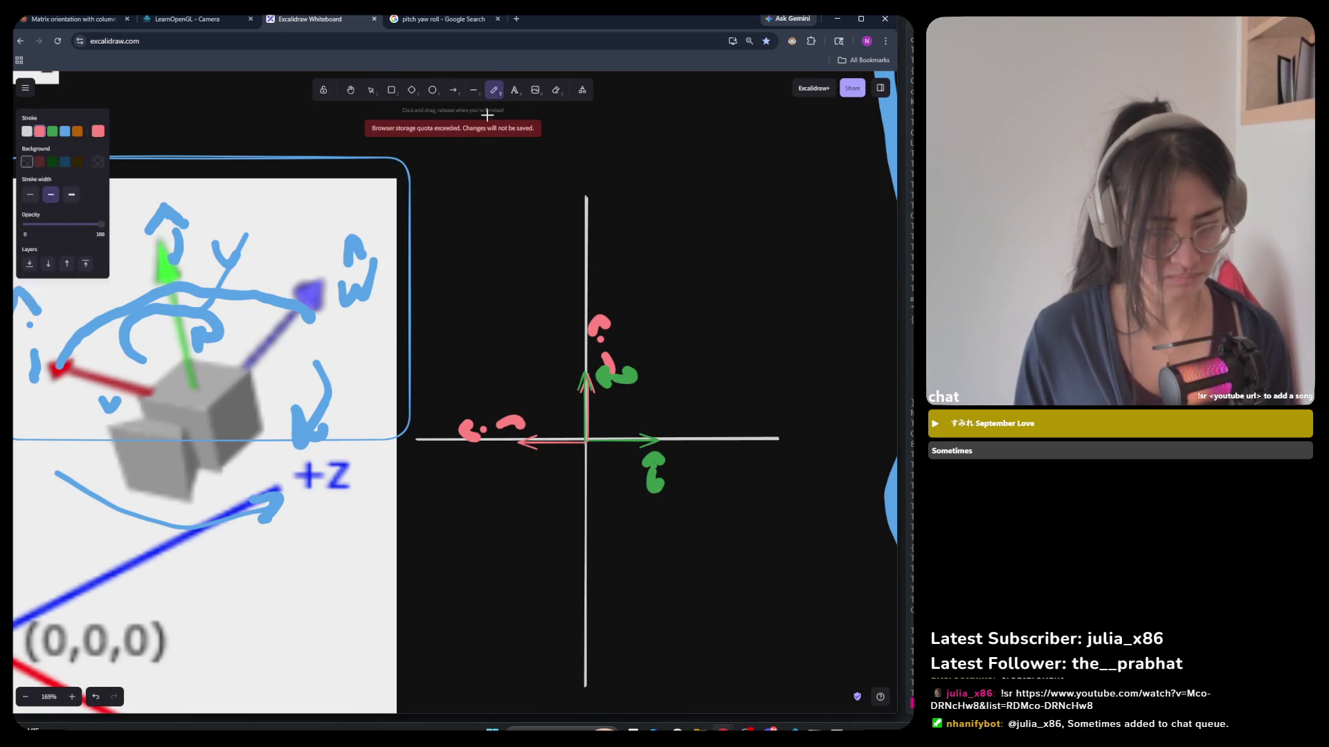
pyautogui.click(514, 90)
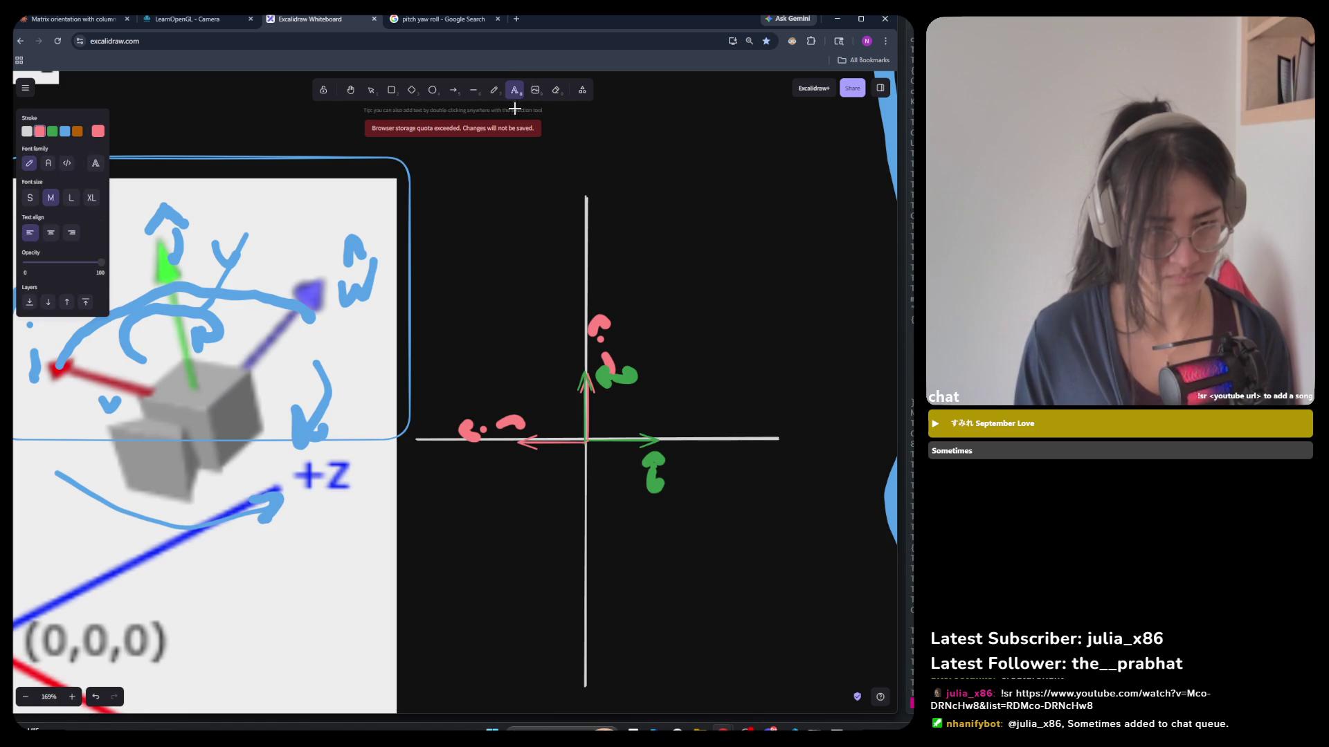
pyautogui.click(462, 581)
pyautogui.write('what is the ')
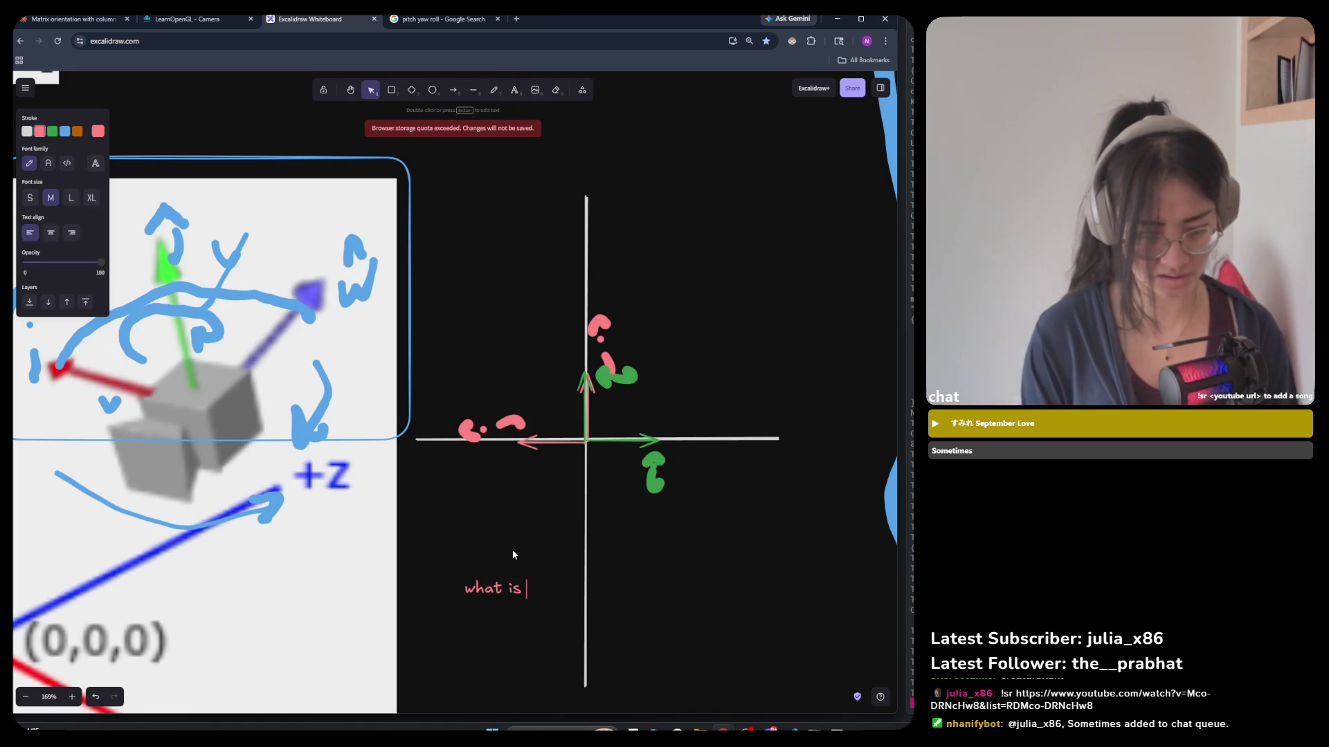
pyautogui.write('tran')
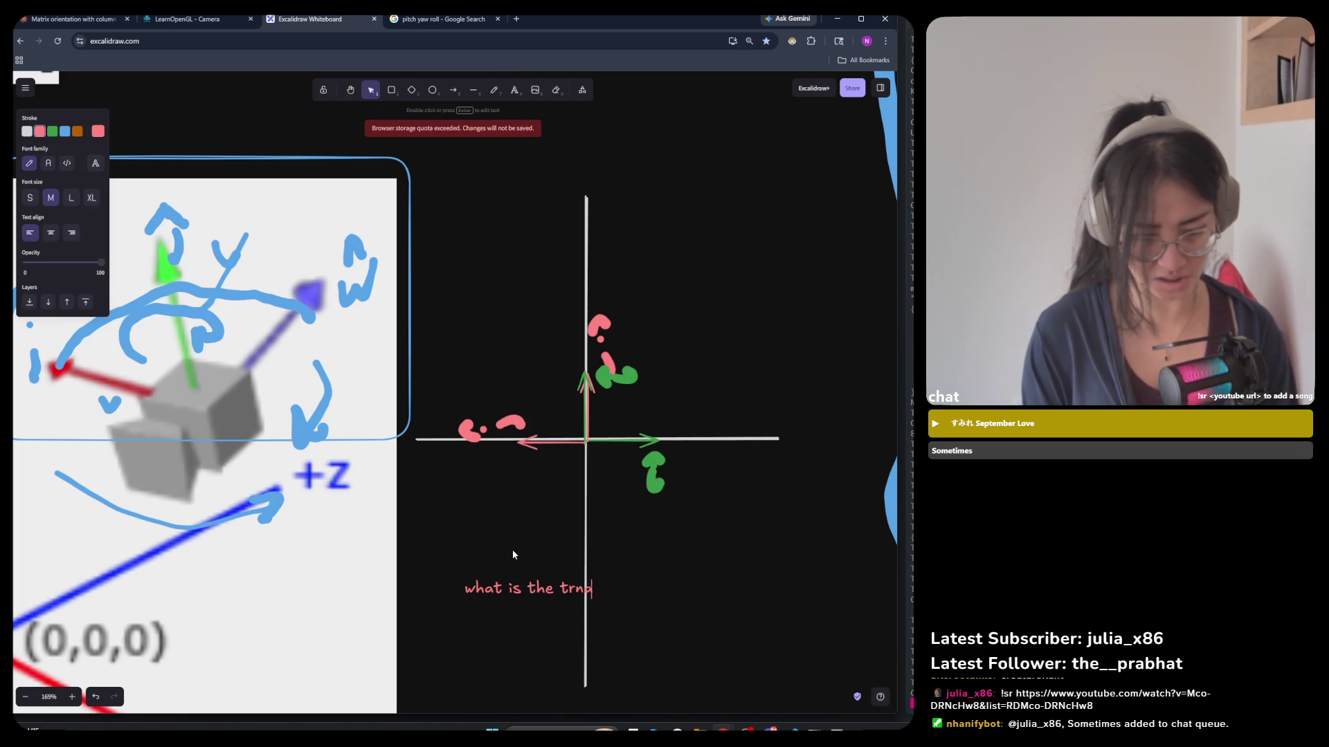
pyautogui.write('sformat')
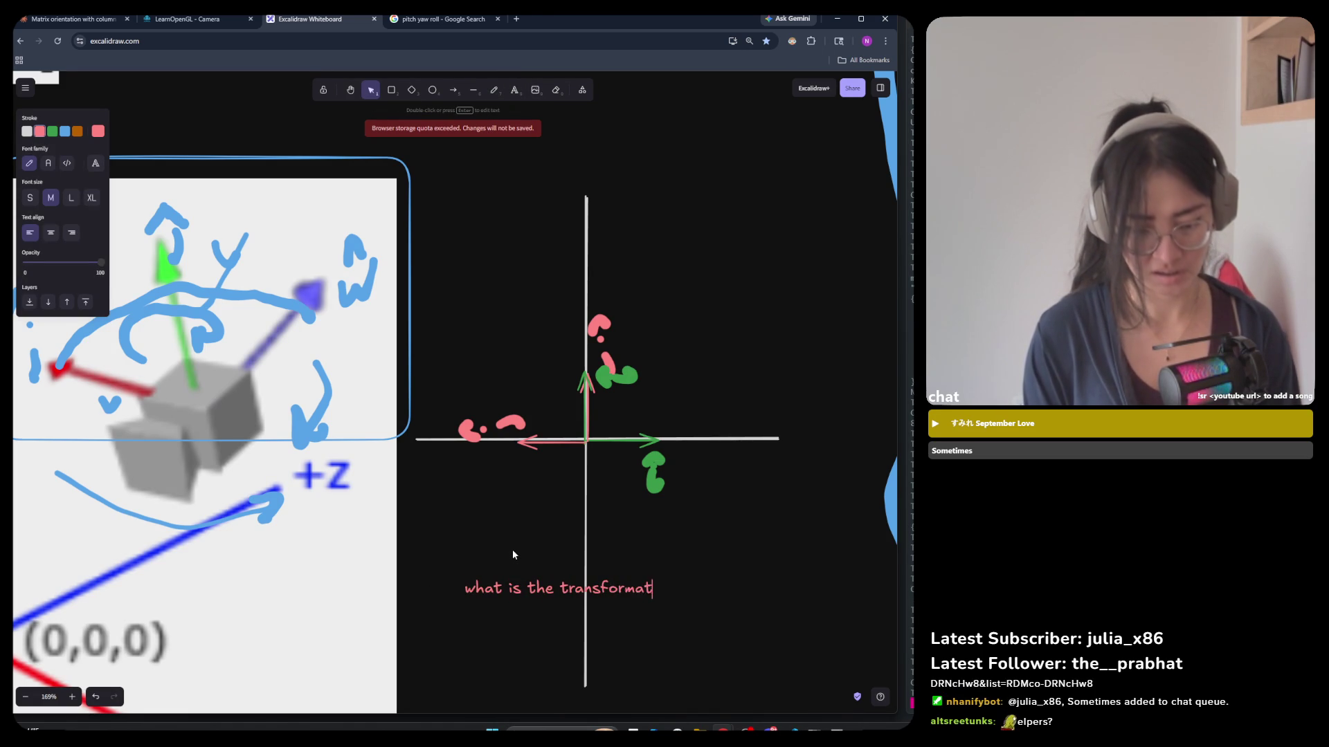
pyautogui.write('ion to get ')
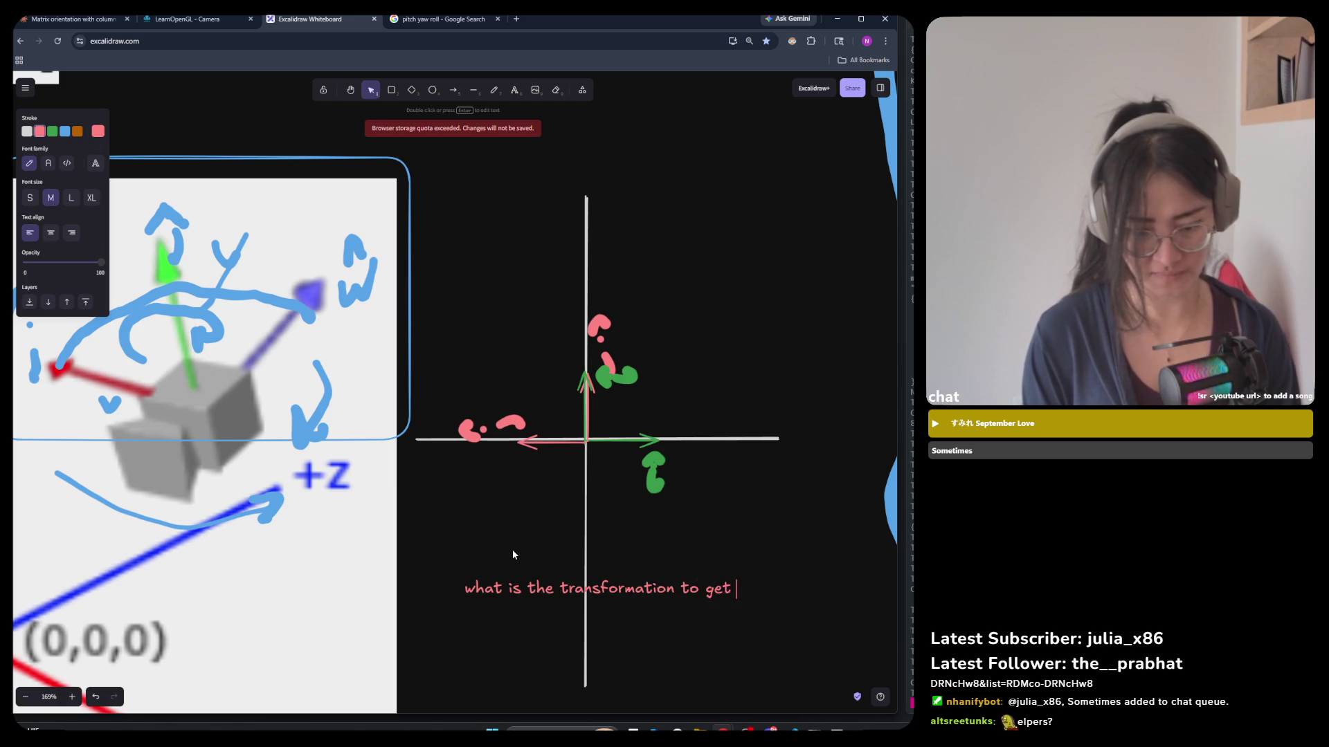
pyautogui.write('from org')
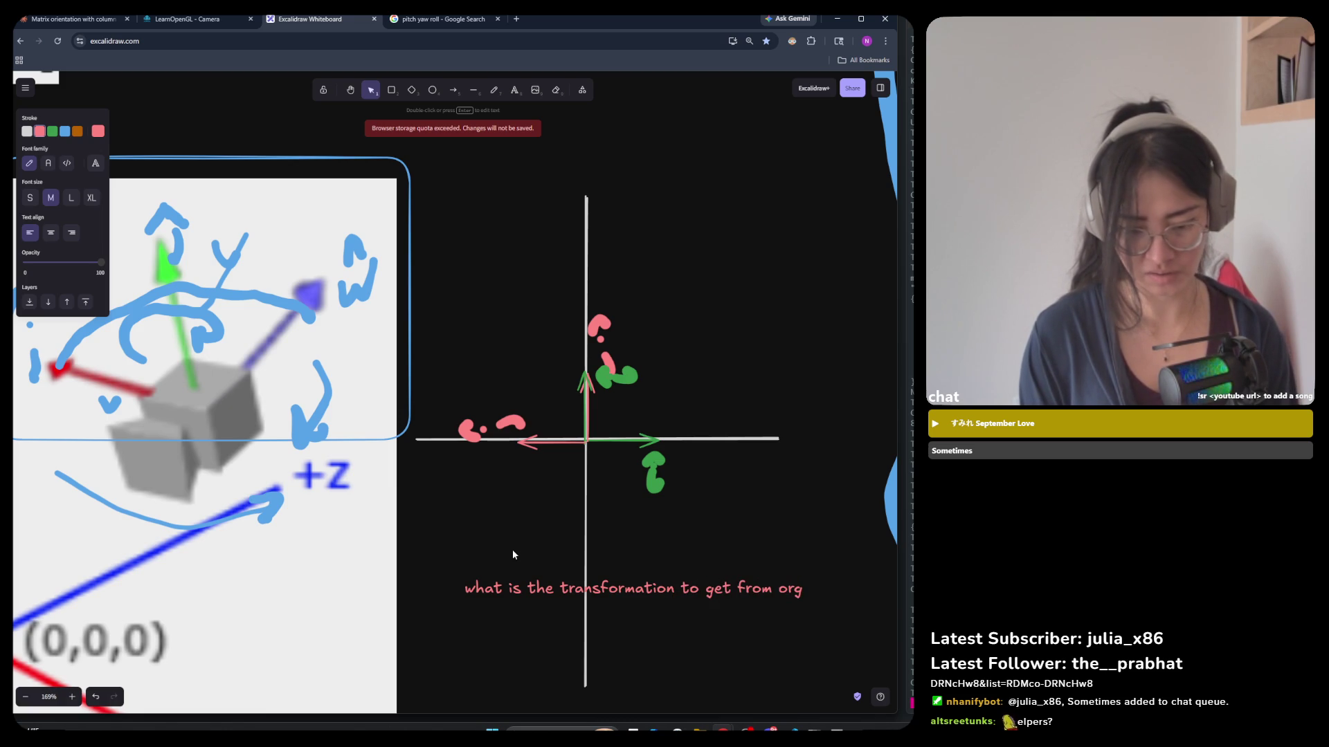
pyautogui.press('BackSpace')
pyautogui.write('rigin to')
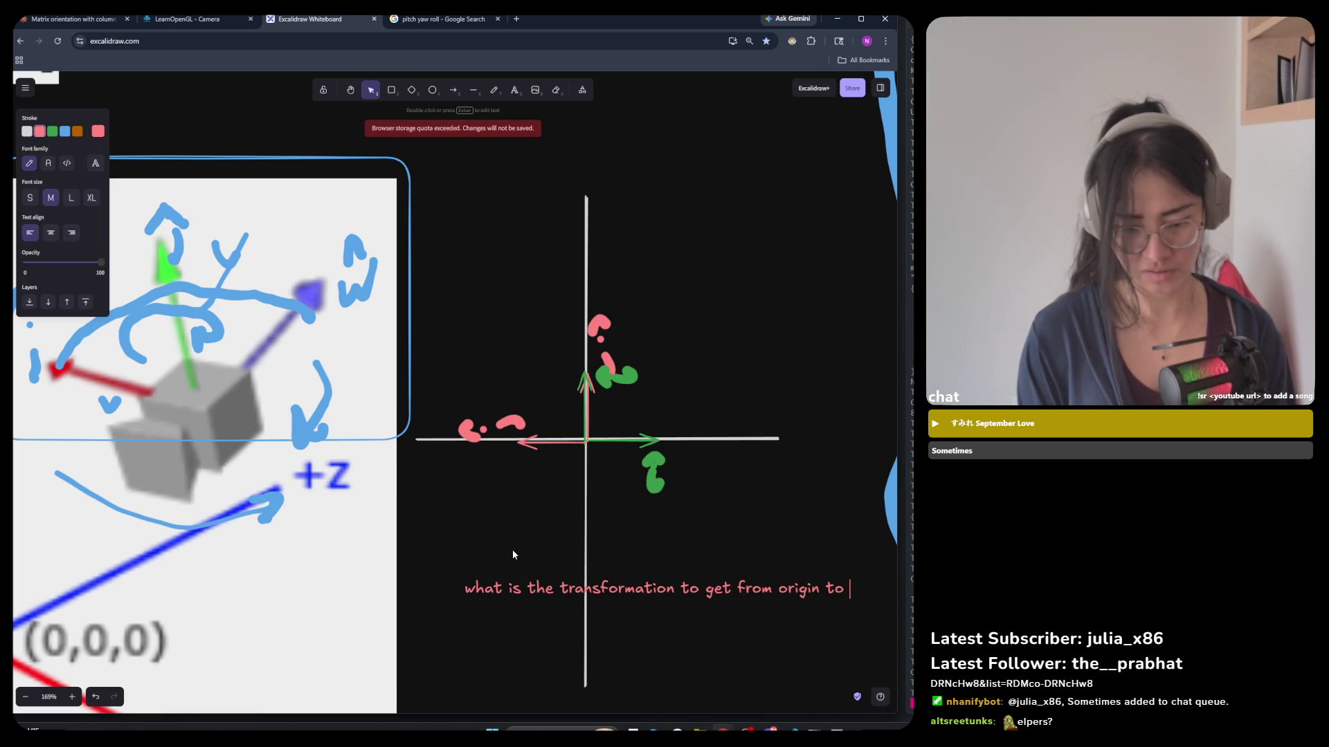
pyautogui.write('new?')
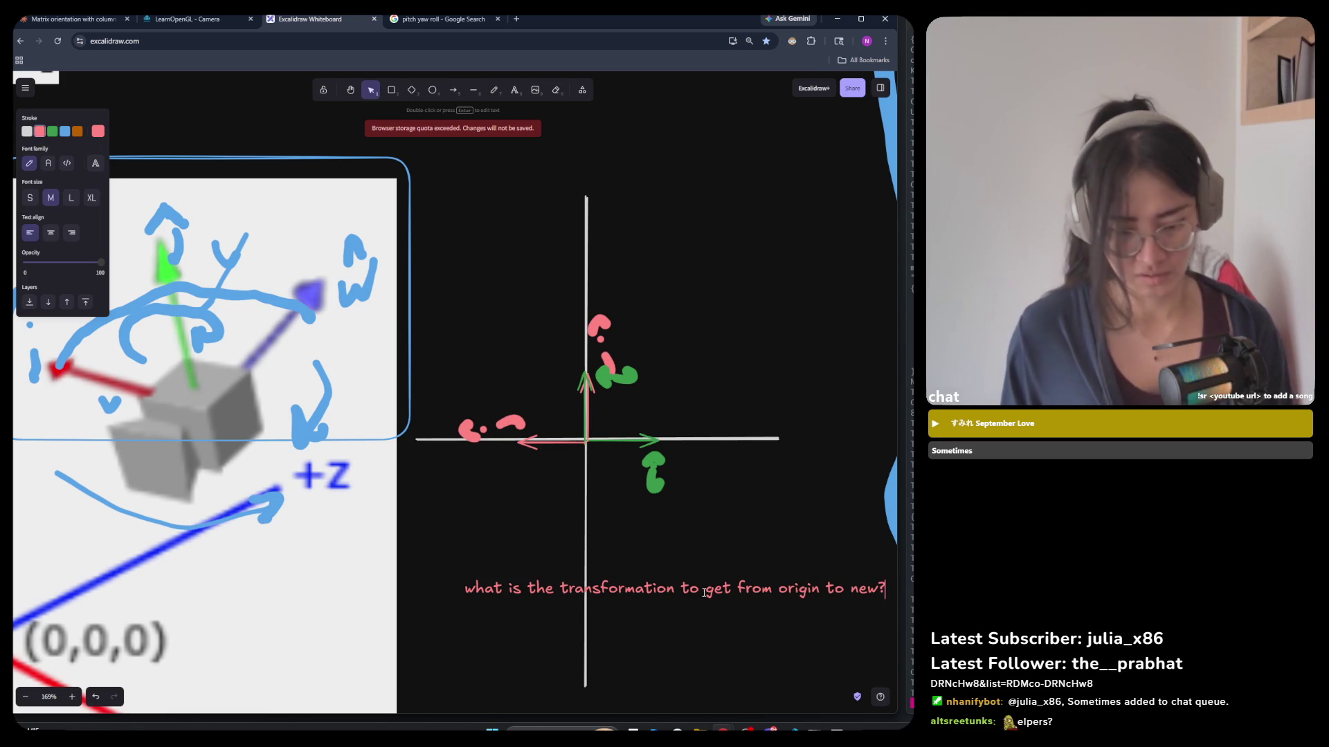
pyautogui.click(683, 642)
pyautogui.moveTo(669, 597)
pyautogui.mouseDown()
pyautogui.moveTo(625, 376)
pyautogui.moveTo(617, 182)
pyautogui.mouseUp()
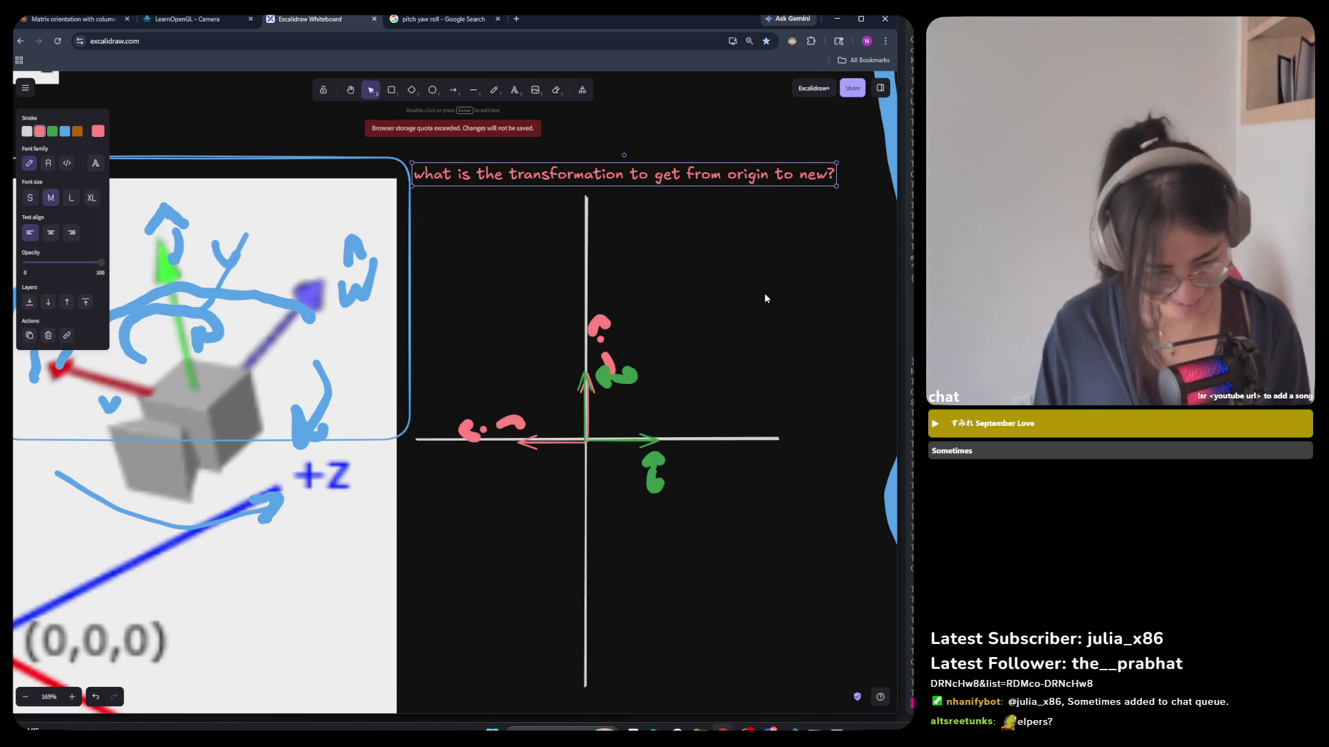
pyautogui.scroll(-4, 787, 285)
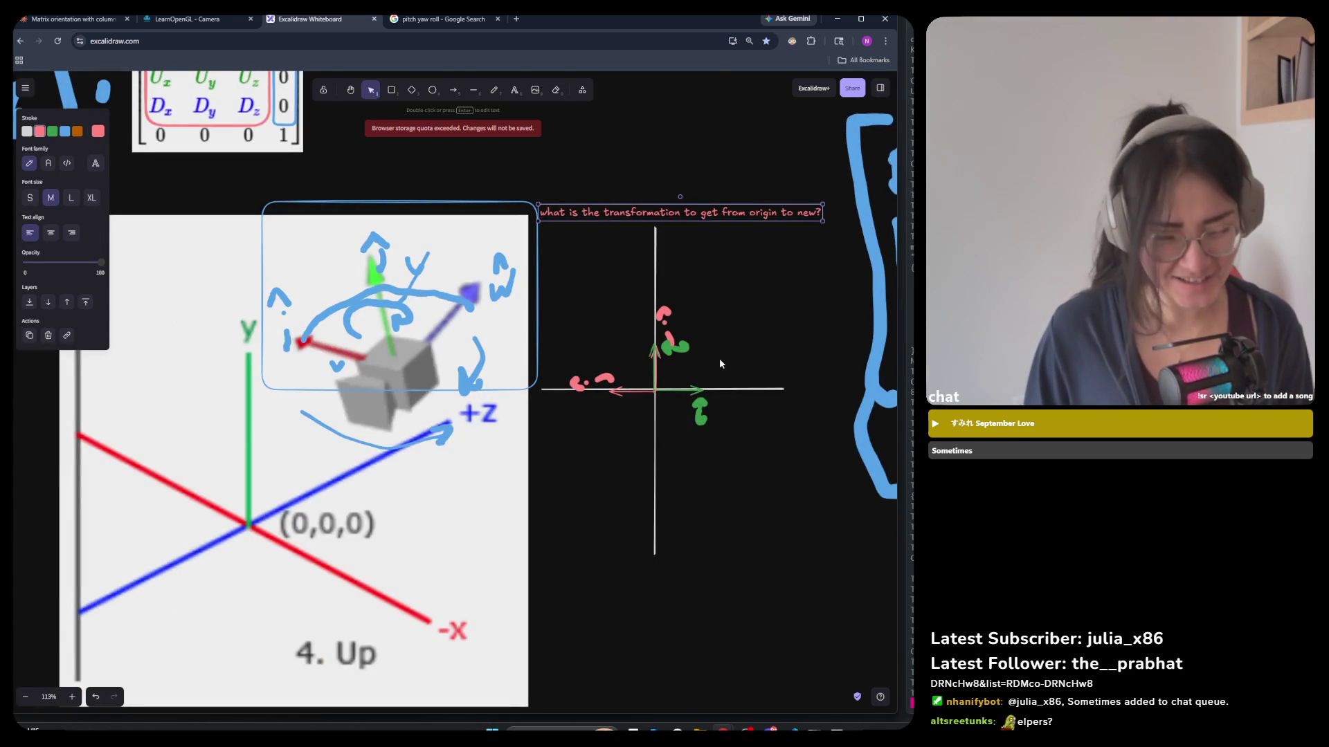
# Nudge the rotated arrow group slightly up and to the right.
pyautogui.scroll(3, 720, 360)
pyautogui.click(614, 372)
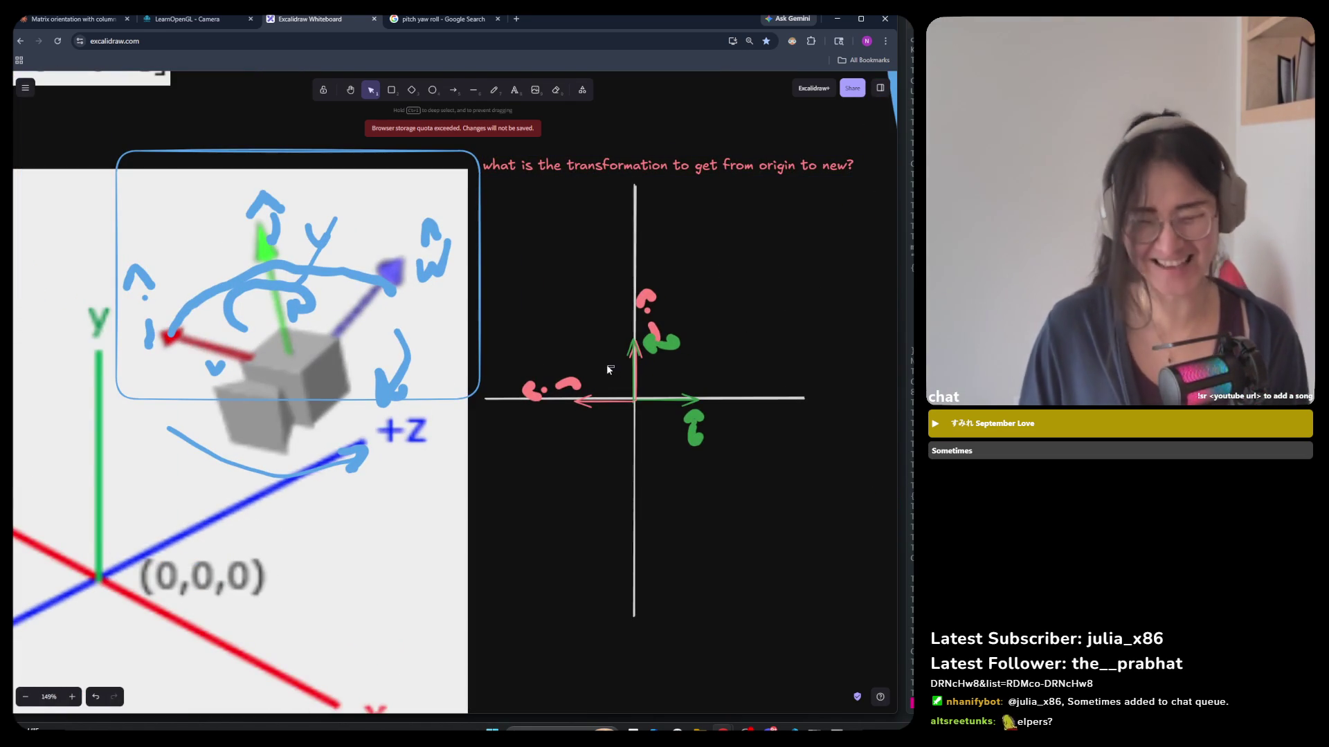
pyautogui.click(562, 380)
pyautogui.moveTo(562, 380); pyautogui.dragTo(564, 377)
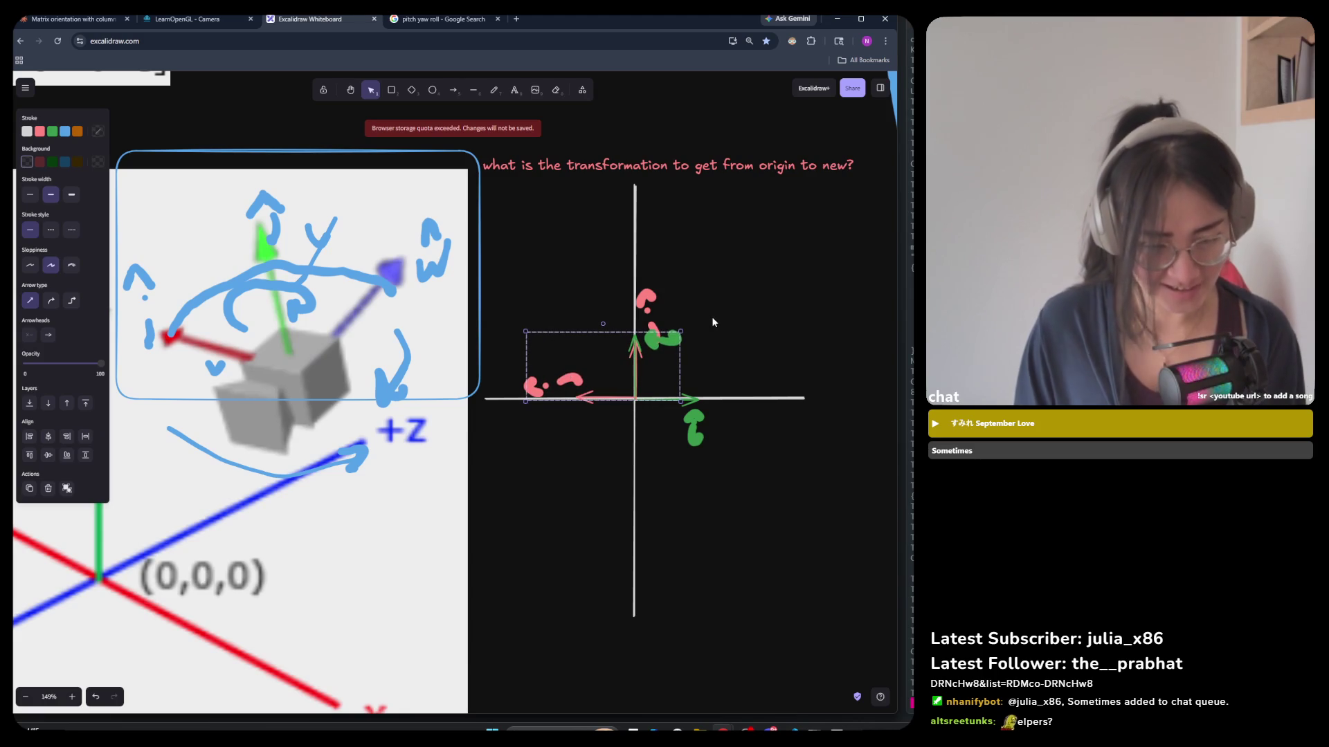
pyautogui.click(706, 362)
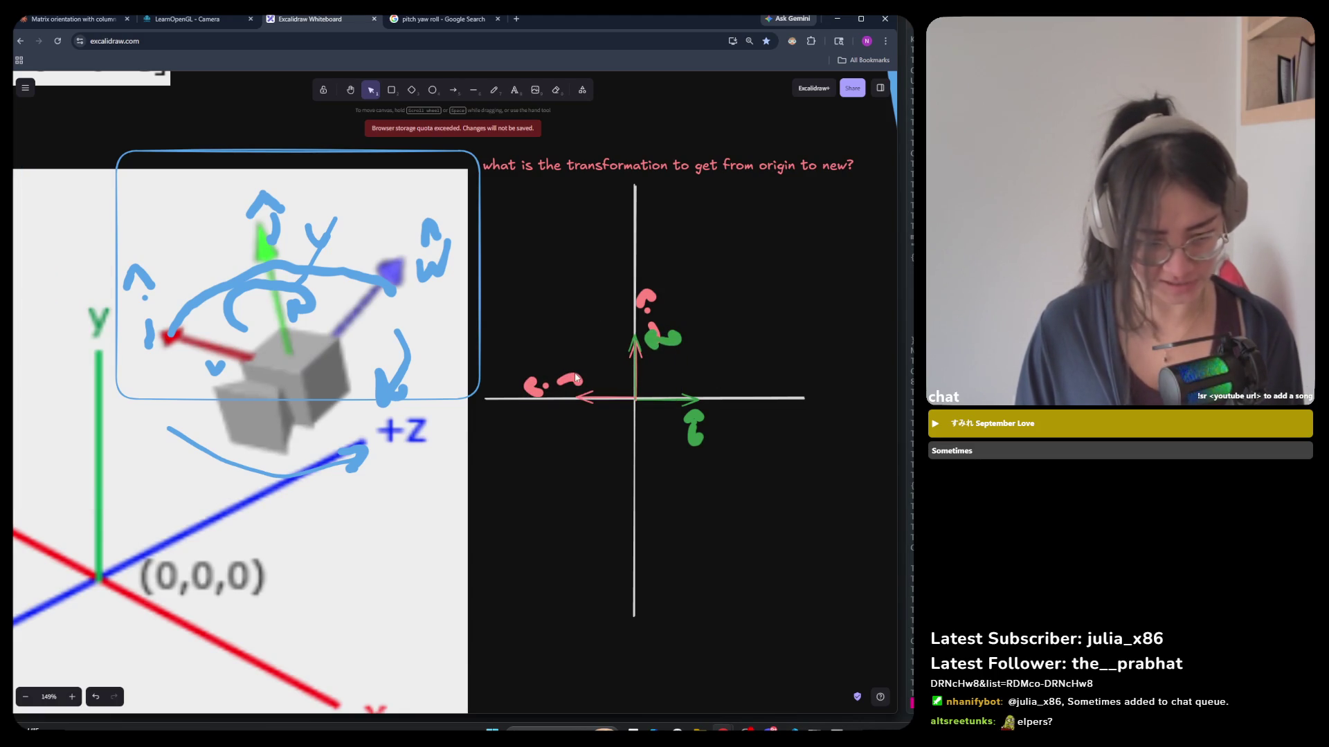
pyautogui.click(582, 399)
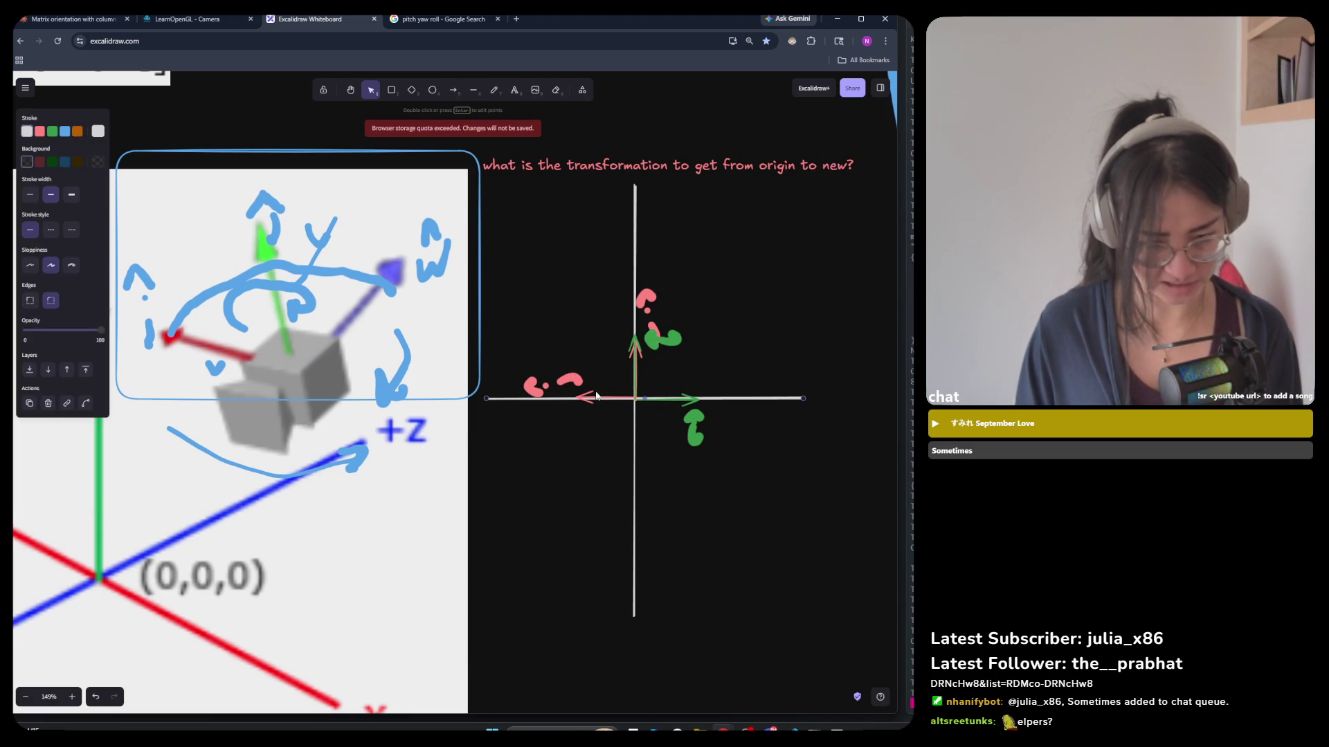
pyautogui.click(690, 405)
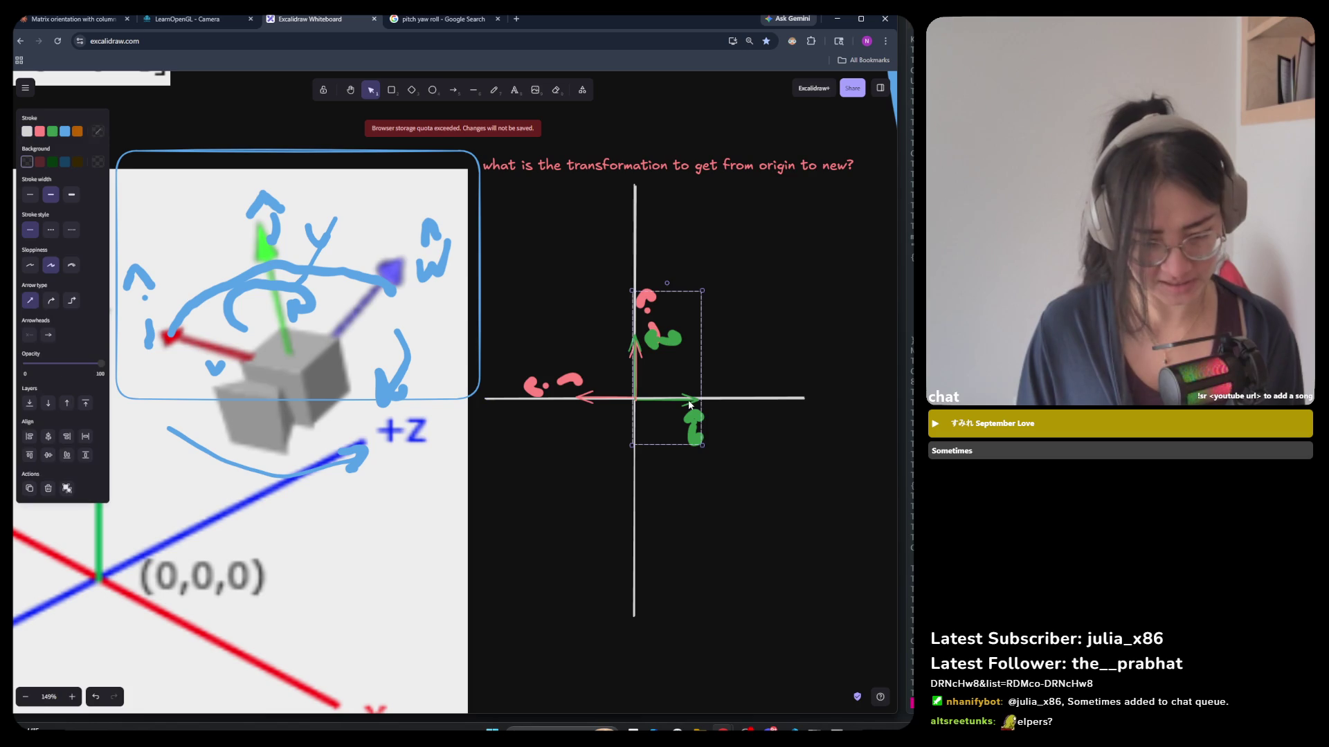
pyautogui.click(564, 386)
pyautogui.click(581, 398)
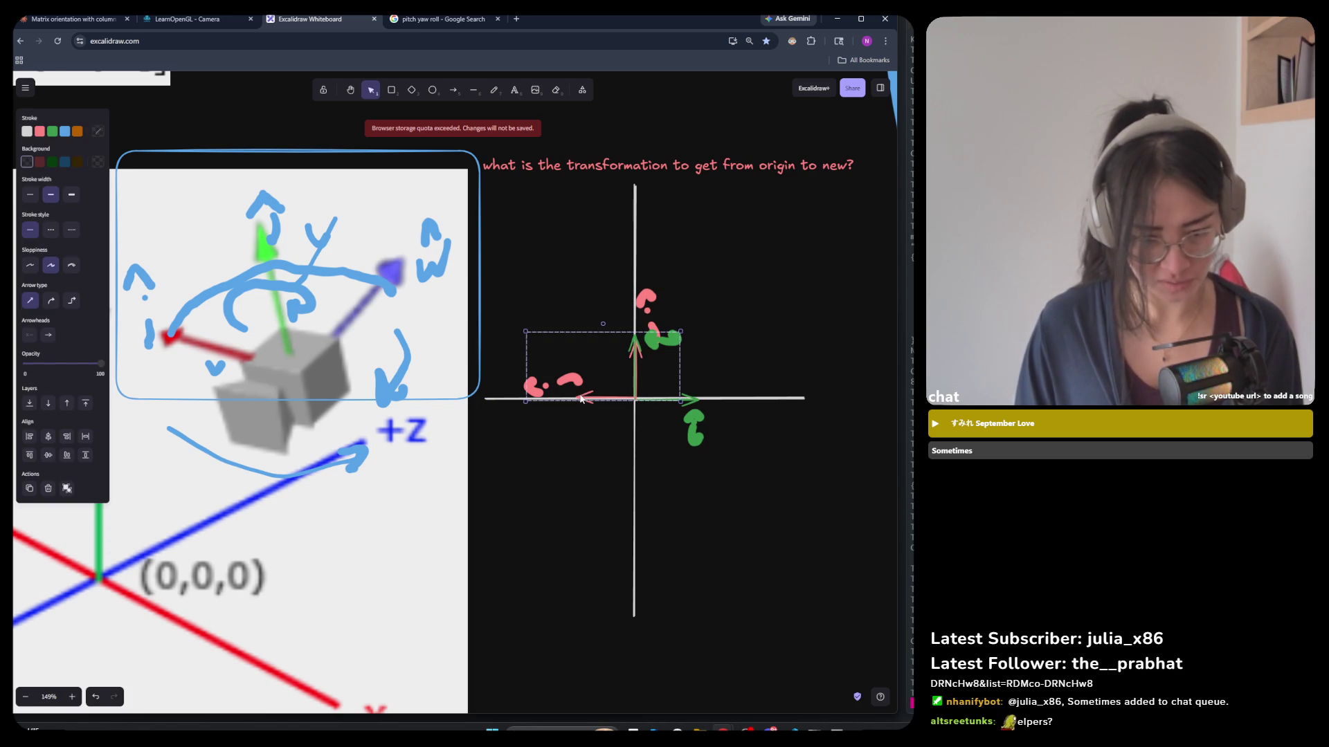
# Draw a pink opening square bracket right of the axes, below the question.
pyautogui.press('p')
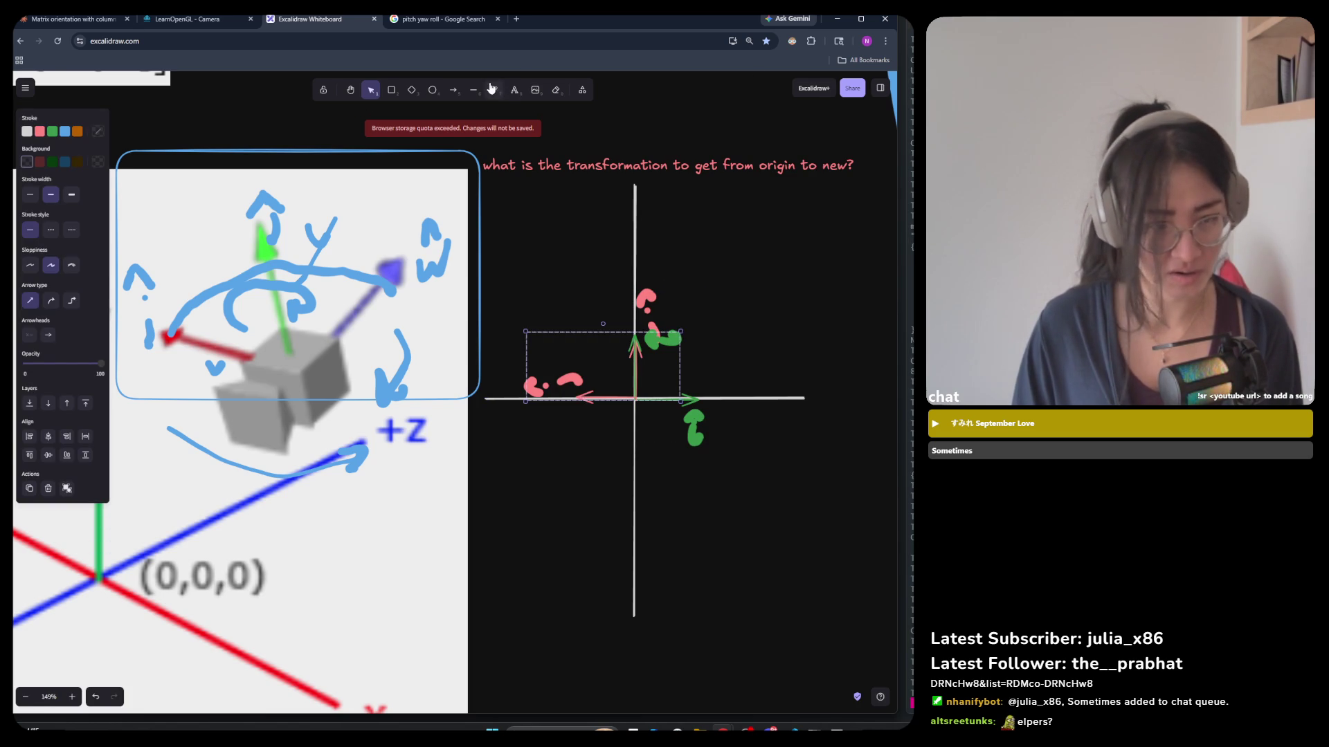
pyautogui.moveTo(739, 207)
pyautogui.mouseDown()
pyautogui.moveTo(687, 207)
pyautogui.moveTo(690, 282)
pyautogui.mouseUp()
pyautogui.hotkey('ctrl', 'z')
pyautogui.moveTo(723, 193)
pyautogui.mouseDown()
pyautogui.moveTo(689, 224)
pyautogui.moveTo(718, 285)
pyautogui.mouseUp()
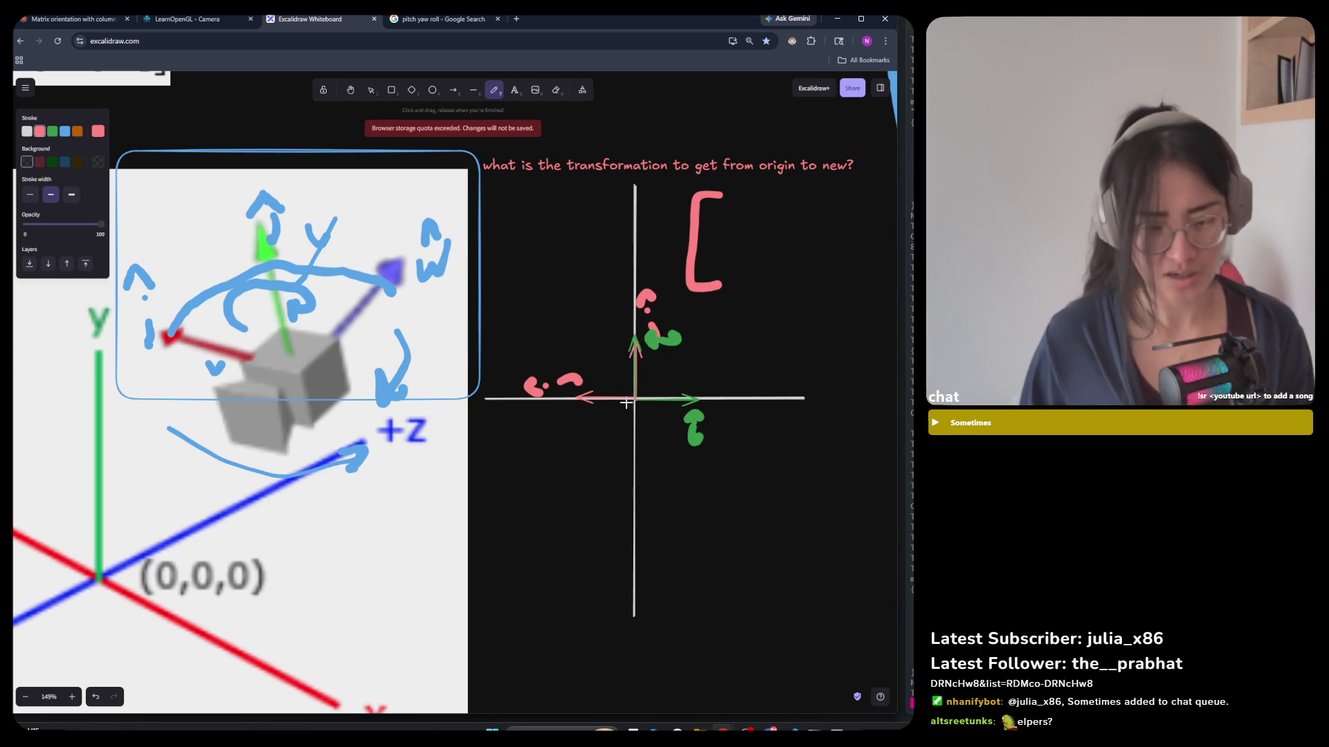
# Remove the pink bracket and set the pencil to thin stroke width.
pyautogui.hotkey('ctrl', 'z')
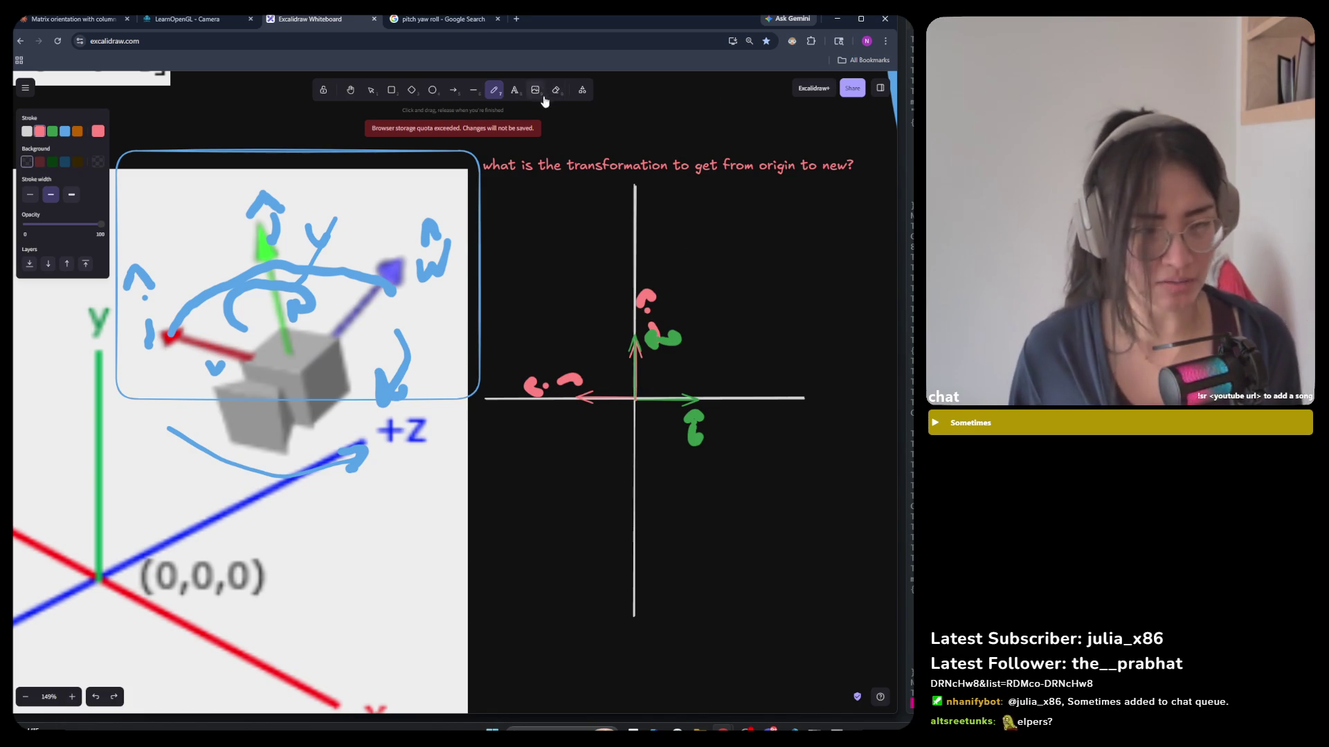
pyautogui.click(514, 90)
pyautogui.click(687, 200)
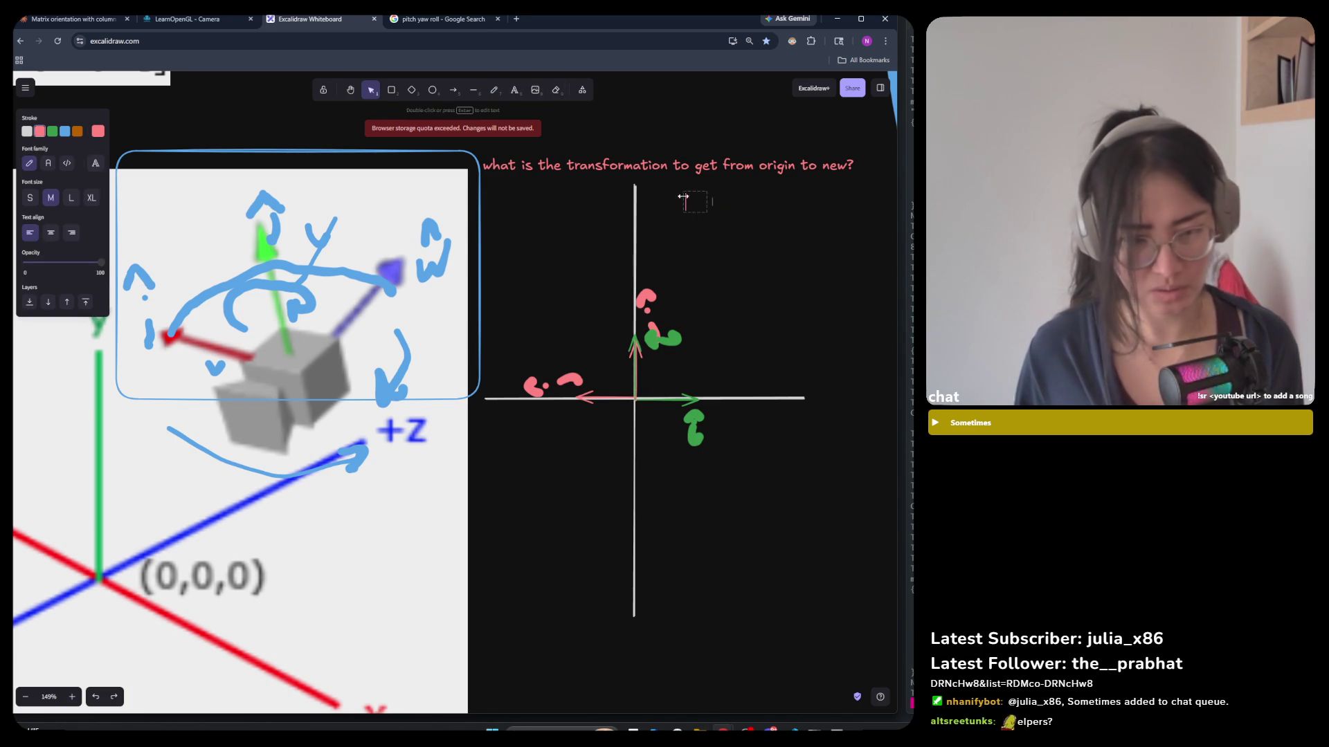
pyautogui.click(514, 90)
pyautogui.click(473, 90)
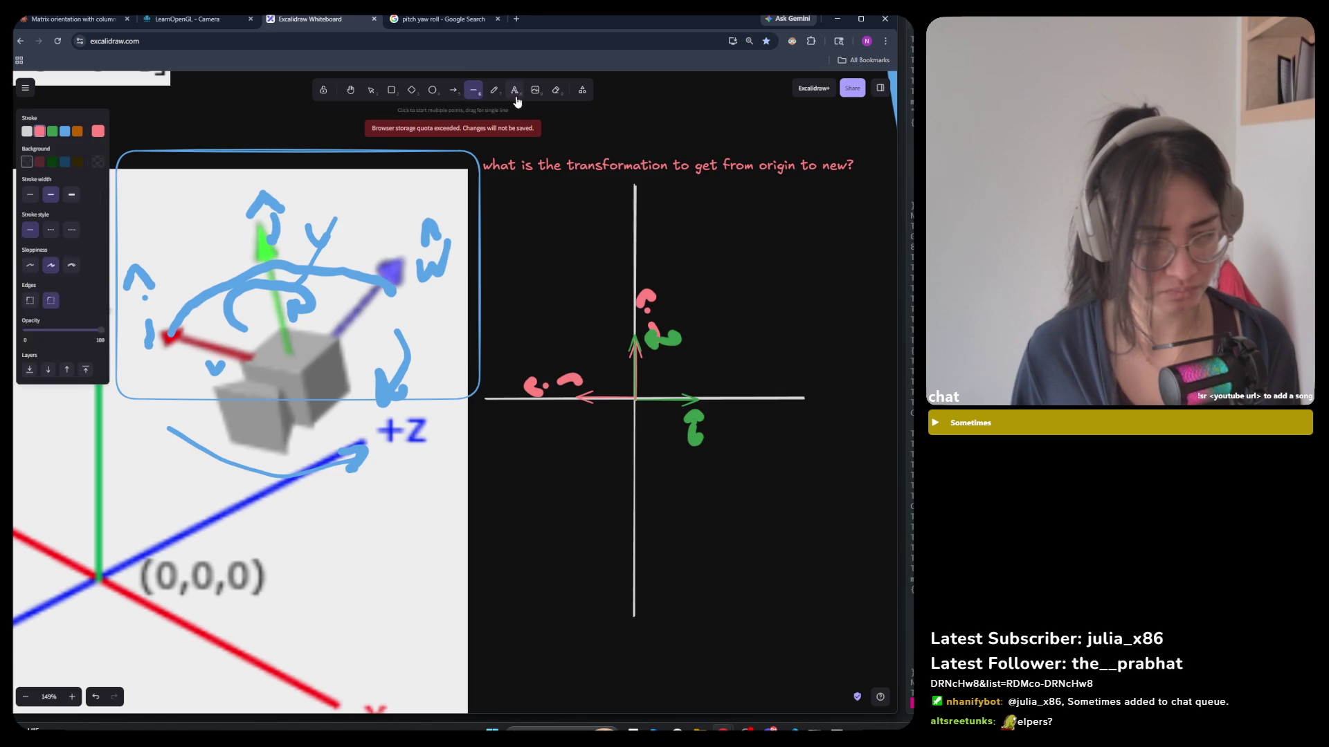
pyautogui.click(514, 92)
pyautogui.press('p')
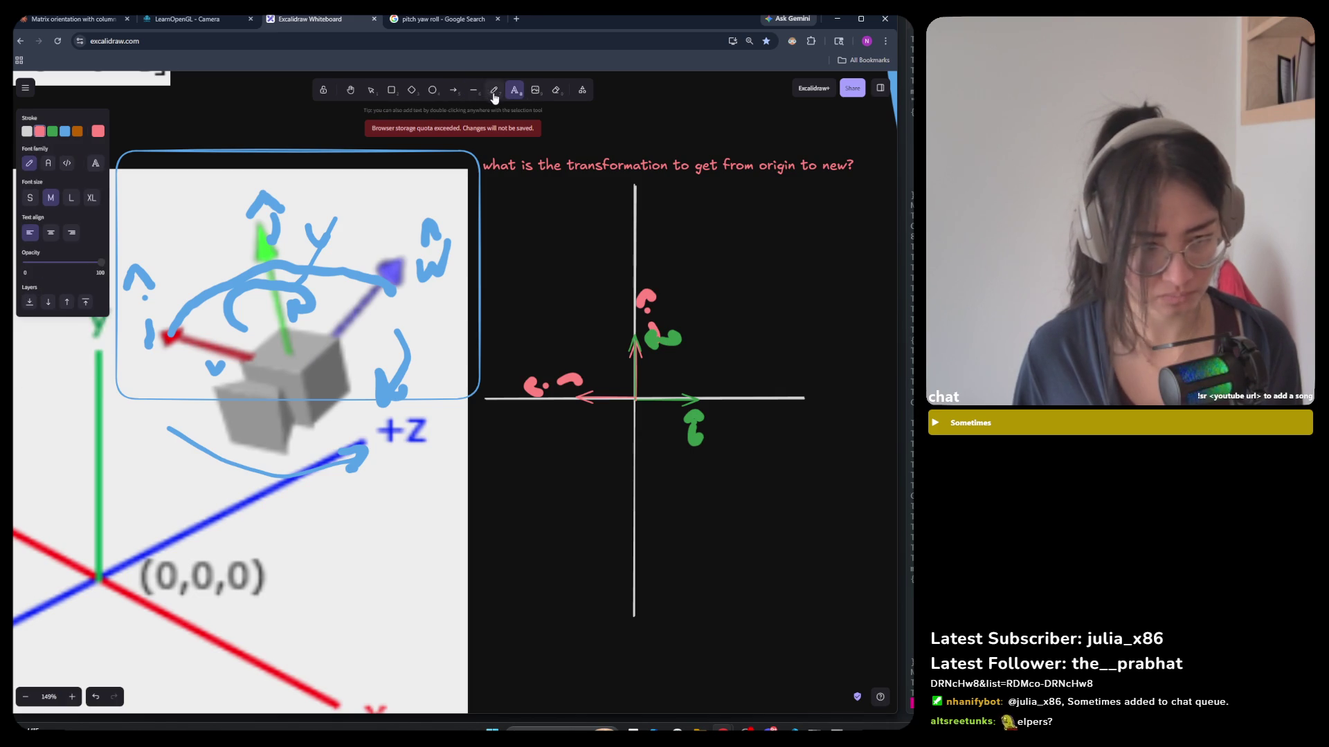
pyautogui.click(30, 195)
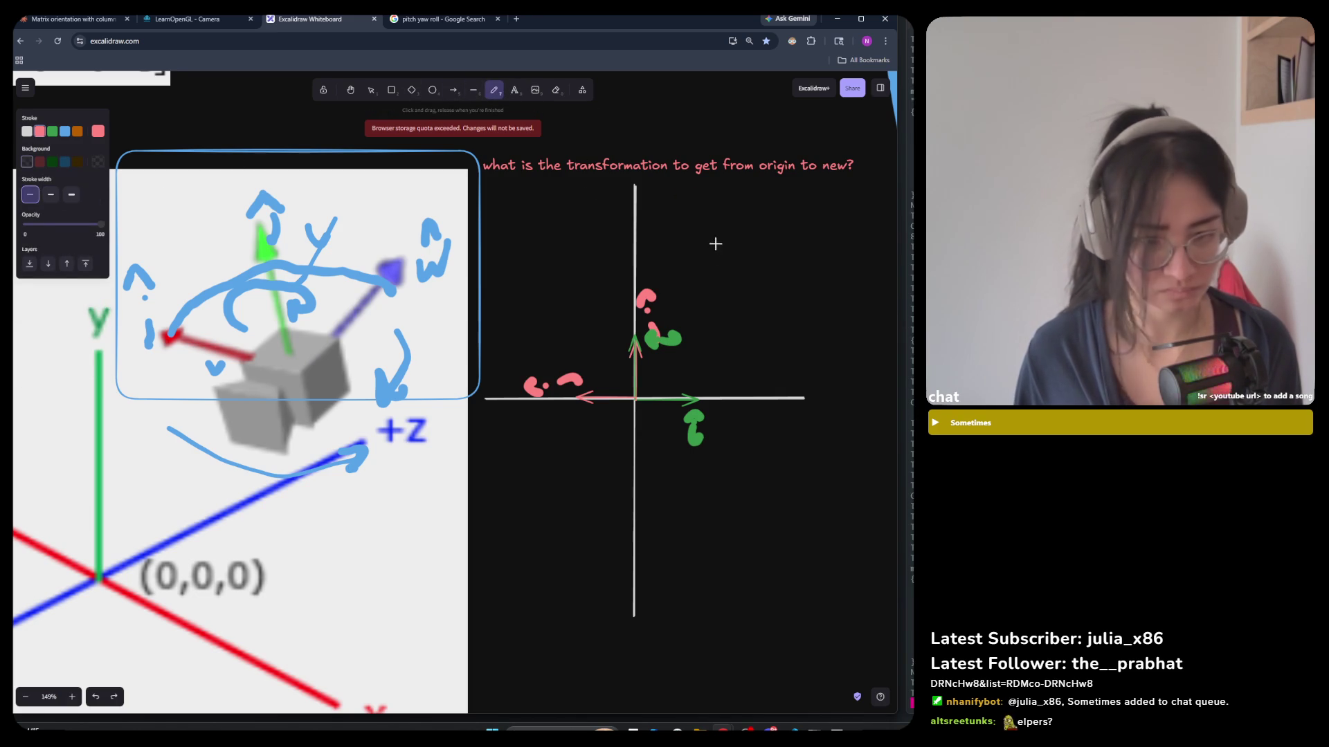
# Draw the bracketed identity matrix with a green first column and pink 0 over 1.
pyautogui.moveTo(689, 193)
pyautogui.mouseDown()
pyautogui.moveTo(668, 260)
pyautogui.moveTo(694, 260)
pyautogui.mouseUp()
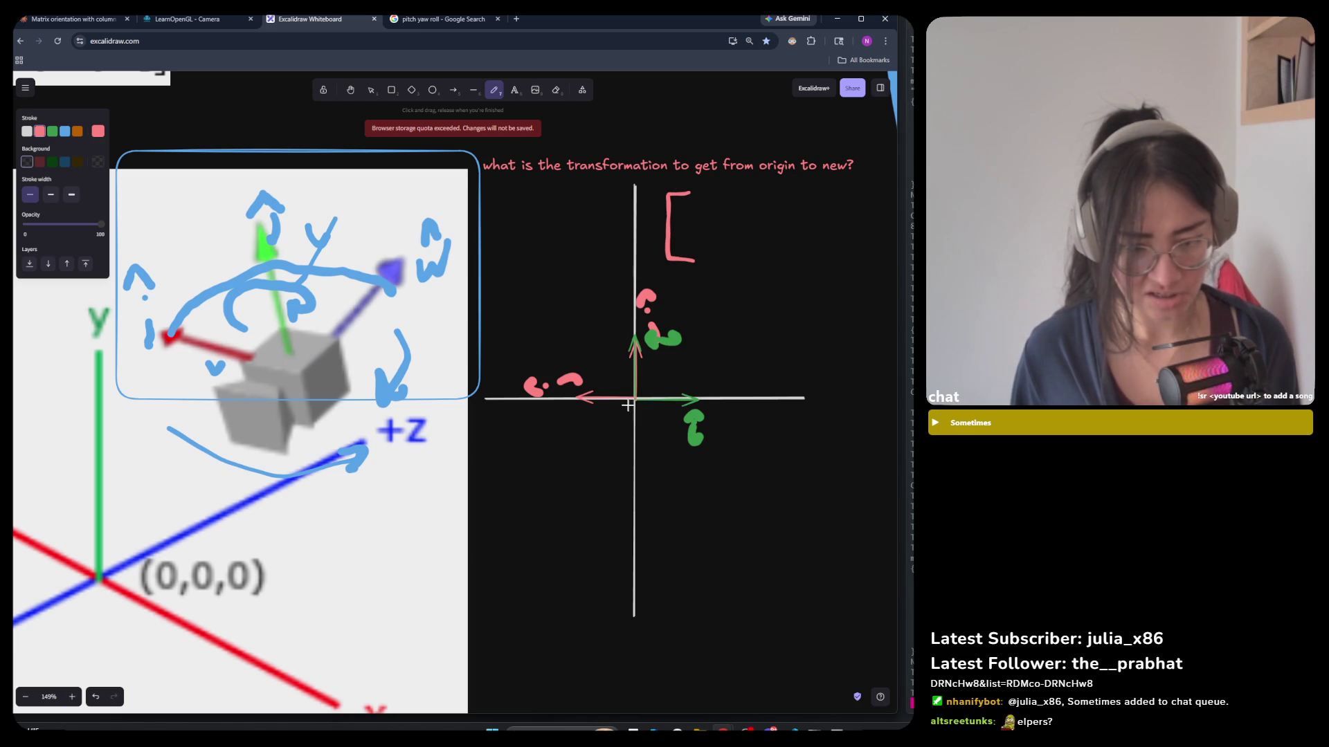
pyautogui.click(52, 131)
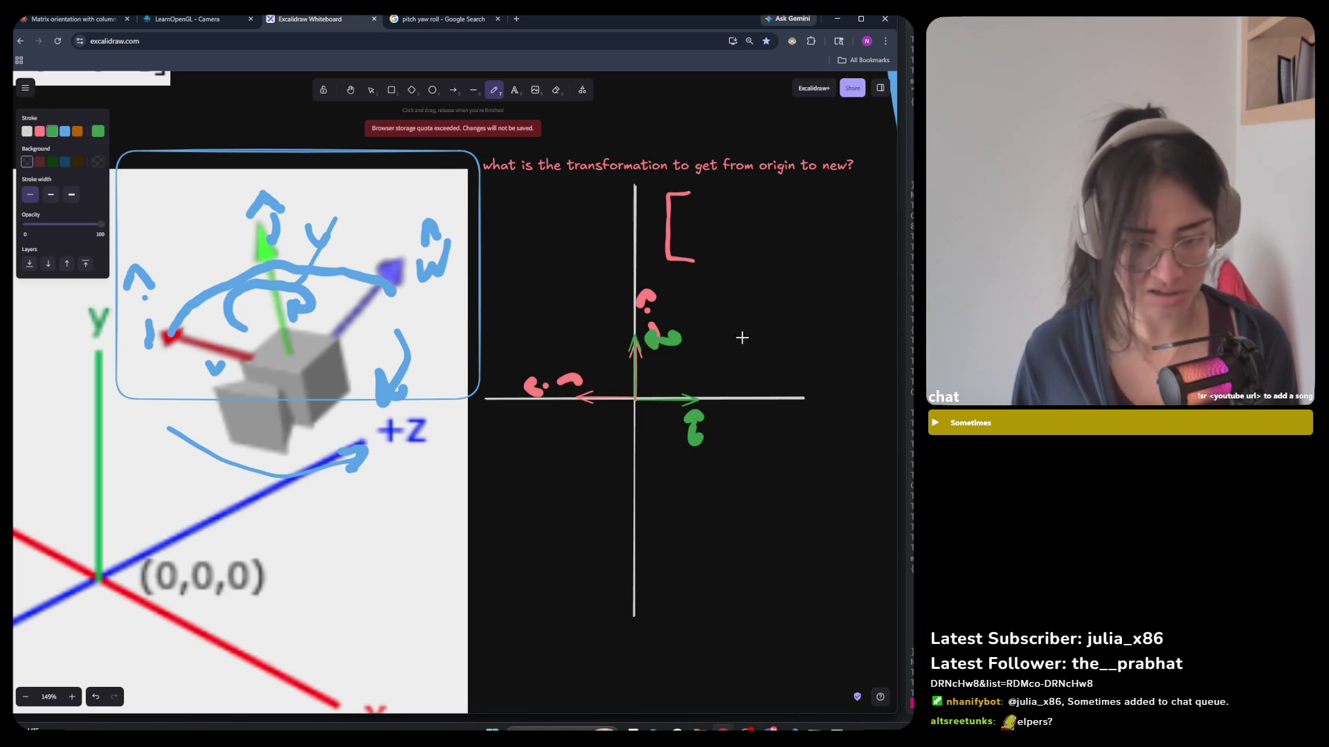
pyautogui.moveTo(698, 206); pyautogui.dragTo(702, 236)
pyautogui.hotkey('ctrl', 'z')
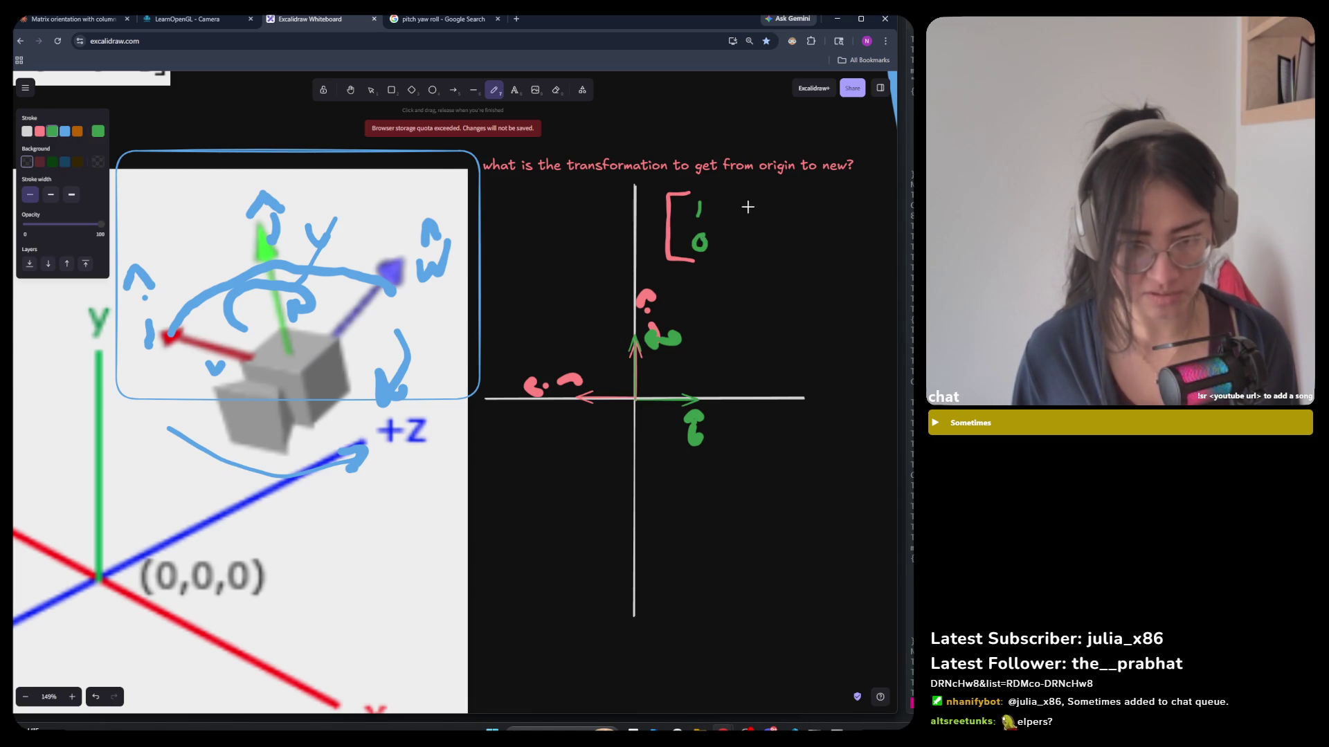
pyautogui.click(40, 131)
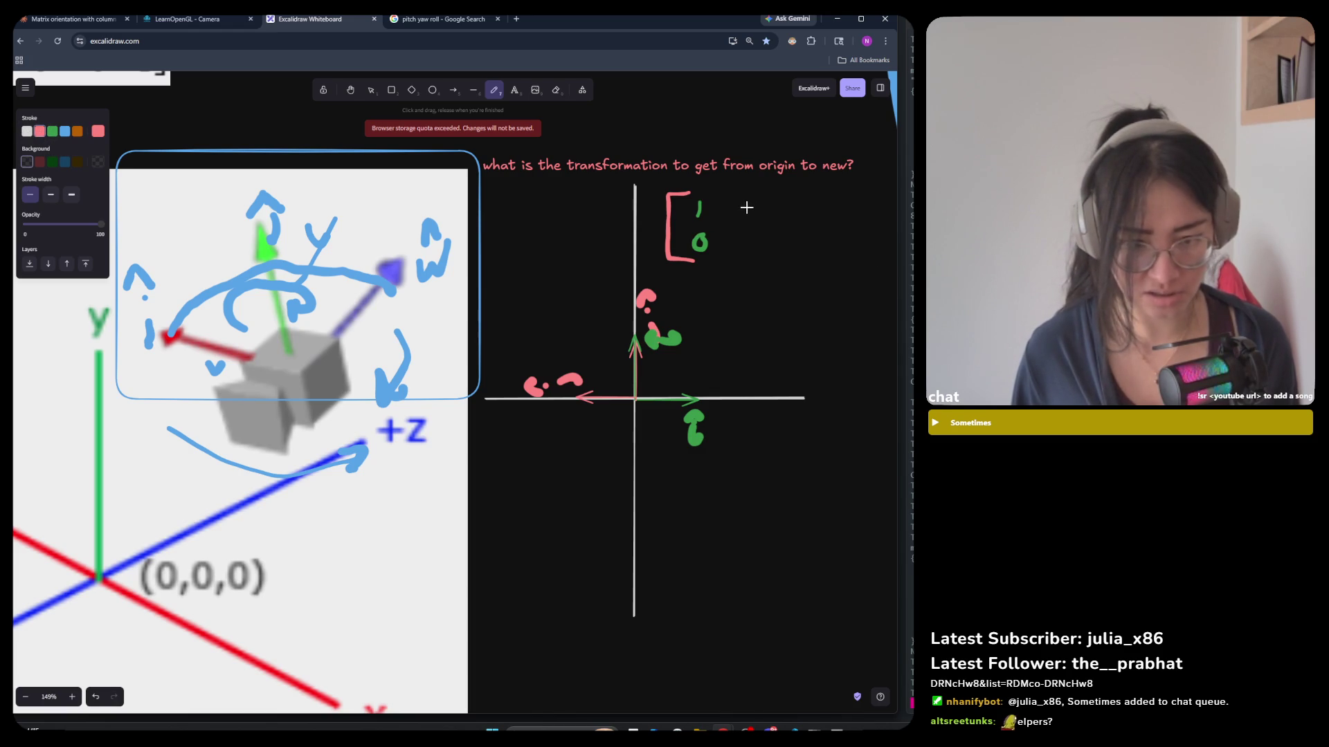
pyautogui.moveTo(744, 203); pyautogui.dragTo(738, 252)
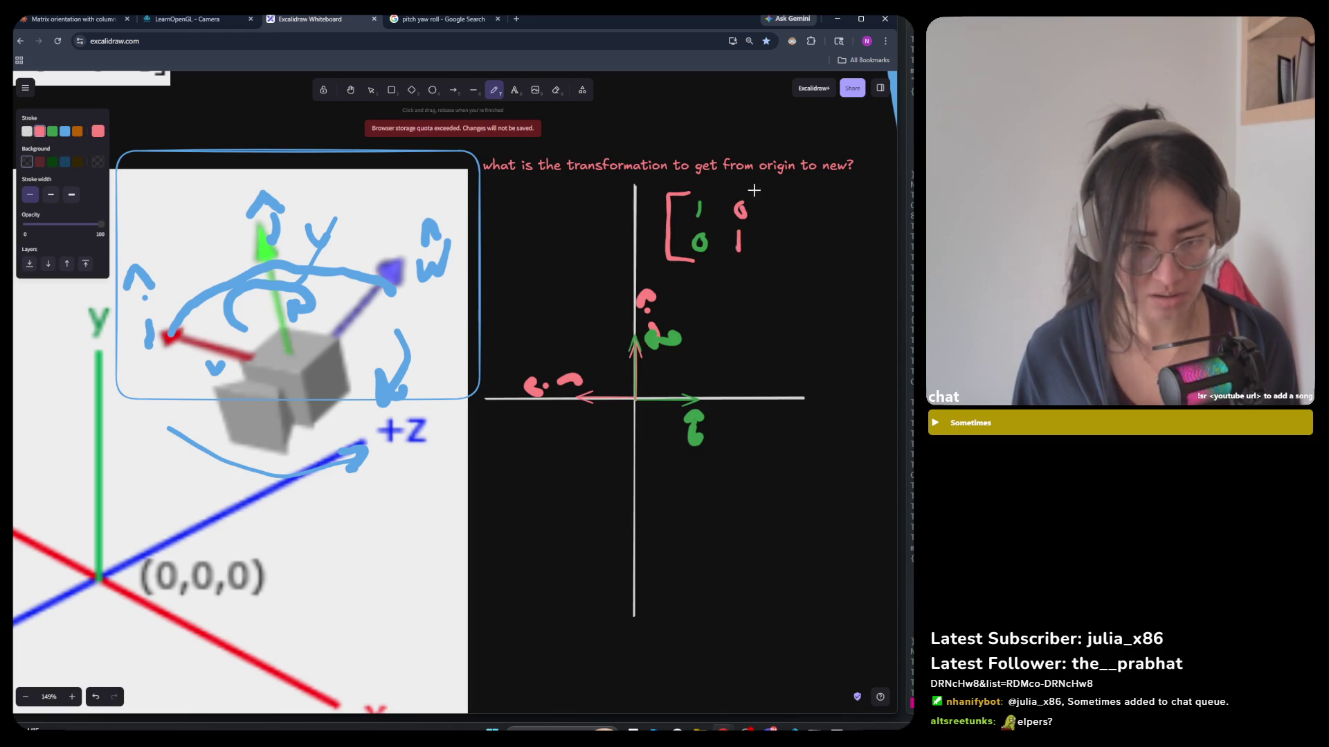
pyautogui.moveTo(739, 188)
pyautogui.mouseDown()
pyautogui.moveTo(761, 186)
pyautogui.moveTo(766, 261)
pyautogui.moveTo(747, 261)
pyautogui.mouseUp()
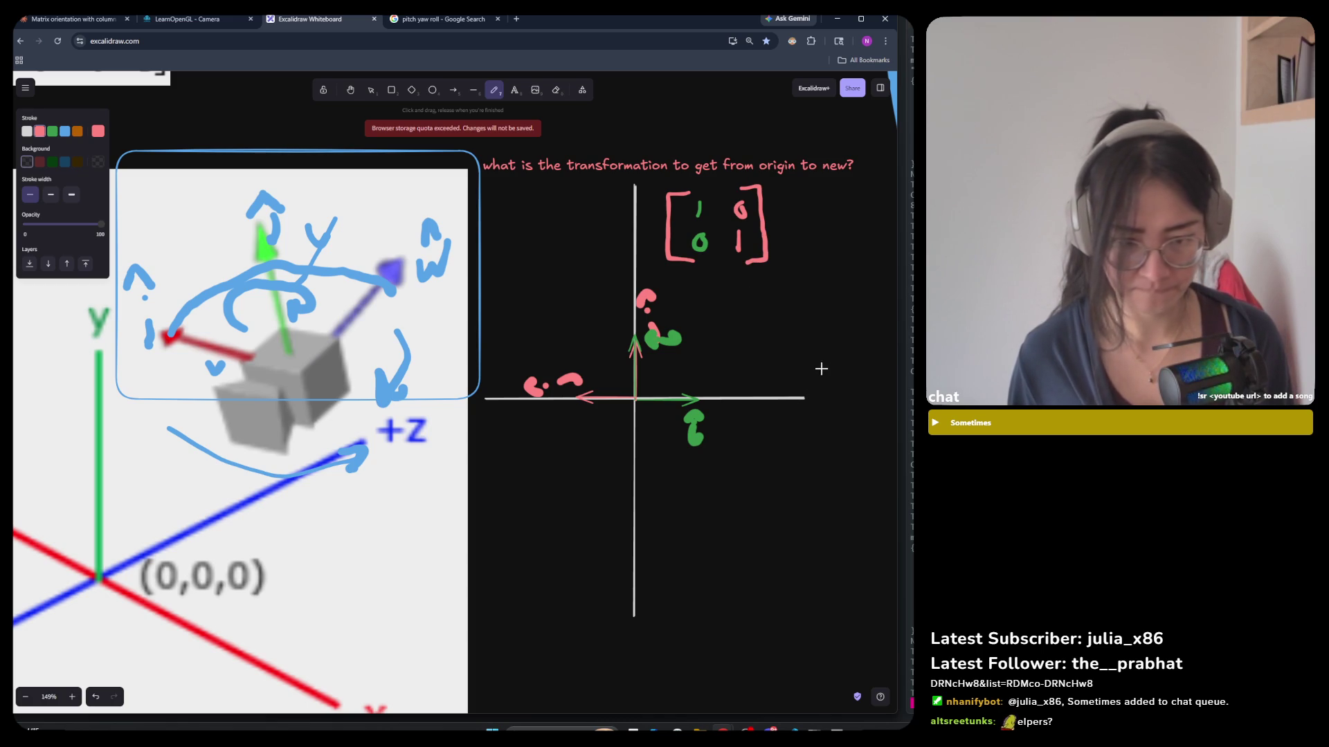
# Draw a right-pointing arrow after the identity matrix.
pyautogui.moveTo(775, 229); pyautogui.dragTo(792, 229)
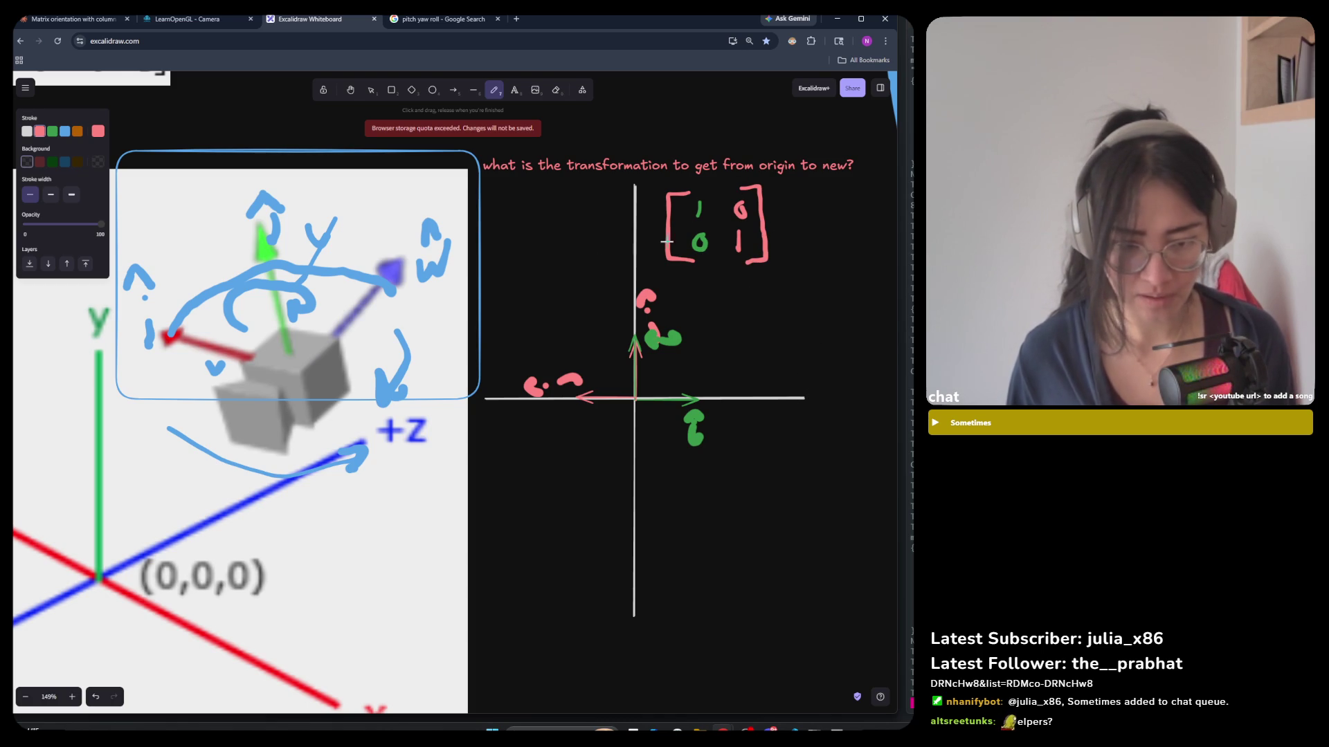
pyautogui.scroll(-3, 792, 230)
pyautogui.scroll(3, 792, 230)
pyautogui.moveTo(703, 231)
pyautogui.mouseDown()
pyautogui.moveTo(737, 237)
pyautogui.moveTo(712, 252)
pyautogui.mouseUp()
pyautogui.moveTo(757, 191)
pyautogui.mouseDown()
pyautogui.moveTo(745, 268)
pyautogui.moveTo(765, 270)
pyautogui.mouseUp()
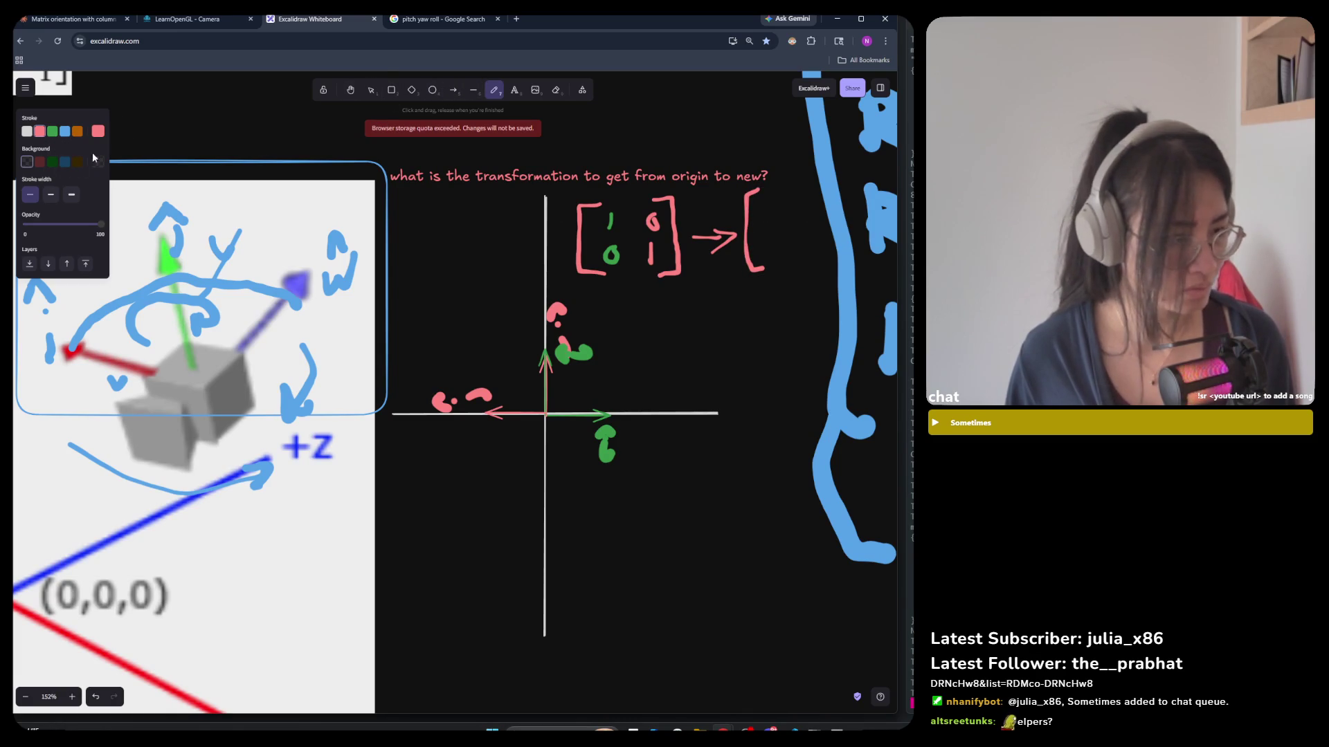
# Write a green 0 over 1 in the second matrix and select the matrix strokes.
pyautogui.click(52, 131)
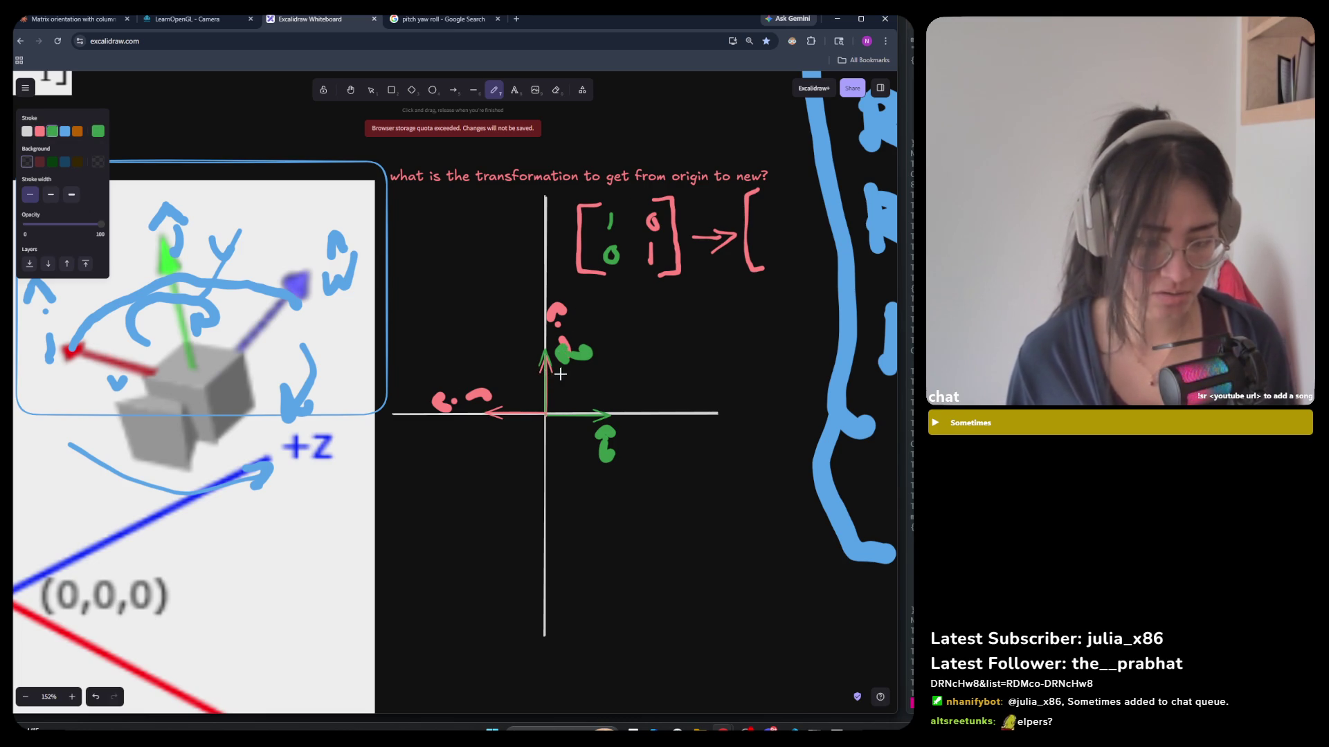
pyautogui.moveTo(763, 201); pyautogui.dragTo(766, 203)
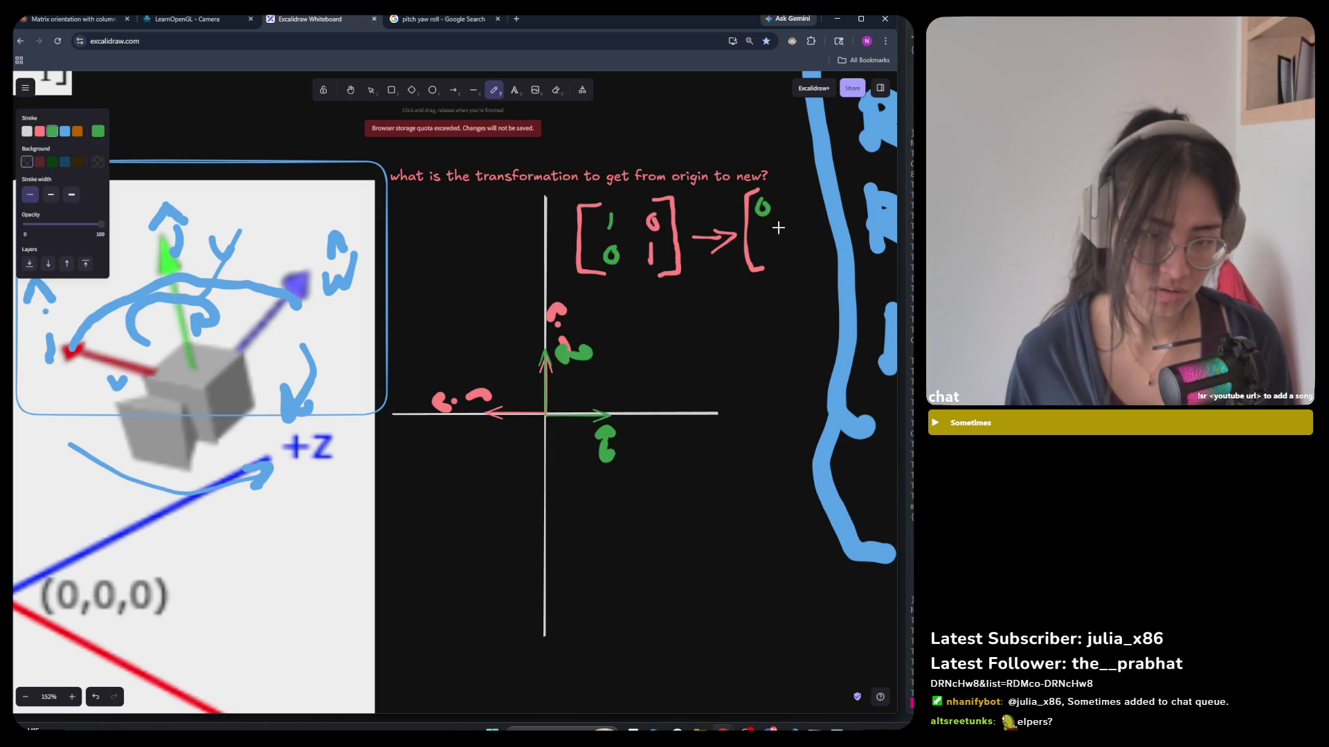
pyautogui.moveTo(766, 237); pyautogui.dragTo(764, 248)
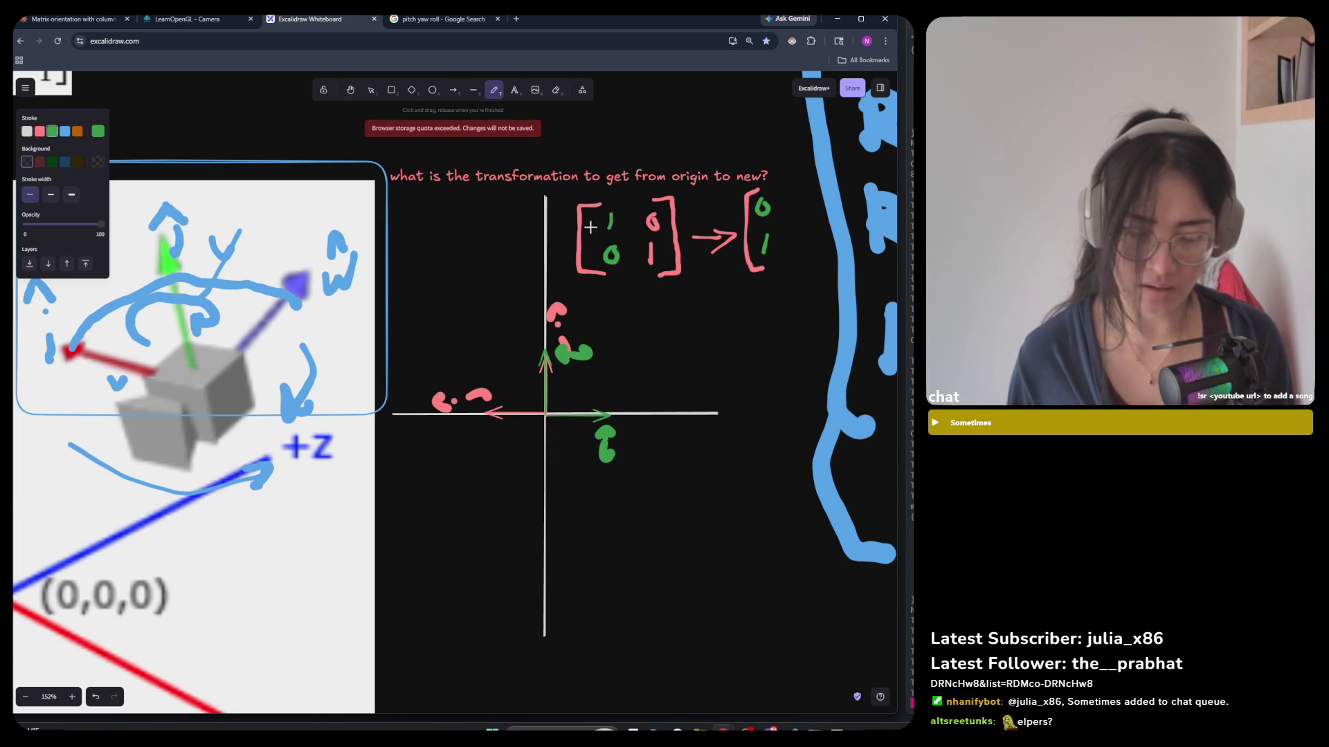
pyautogui.keyDown('ctrl'); pyautogui.scroll(-1, 501, 263); pyautogui.keyUp('ctrl')
pyautogui.press('v')
pyautogui.moveTo(737, 198)
pyautogui.mouseDown()
pyautogui.moveTo(570, 282)
pyautogui.moveTo(502, 256)
pyautogui.moveTo(475, 261)
pyautogui.mouseUp()
pyautogui.click(678, 252)
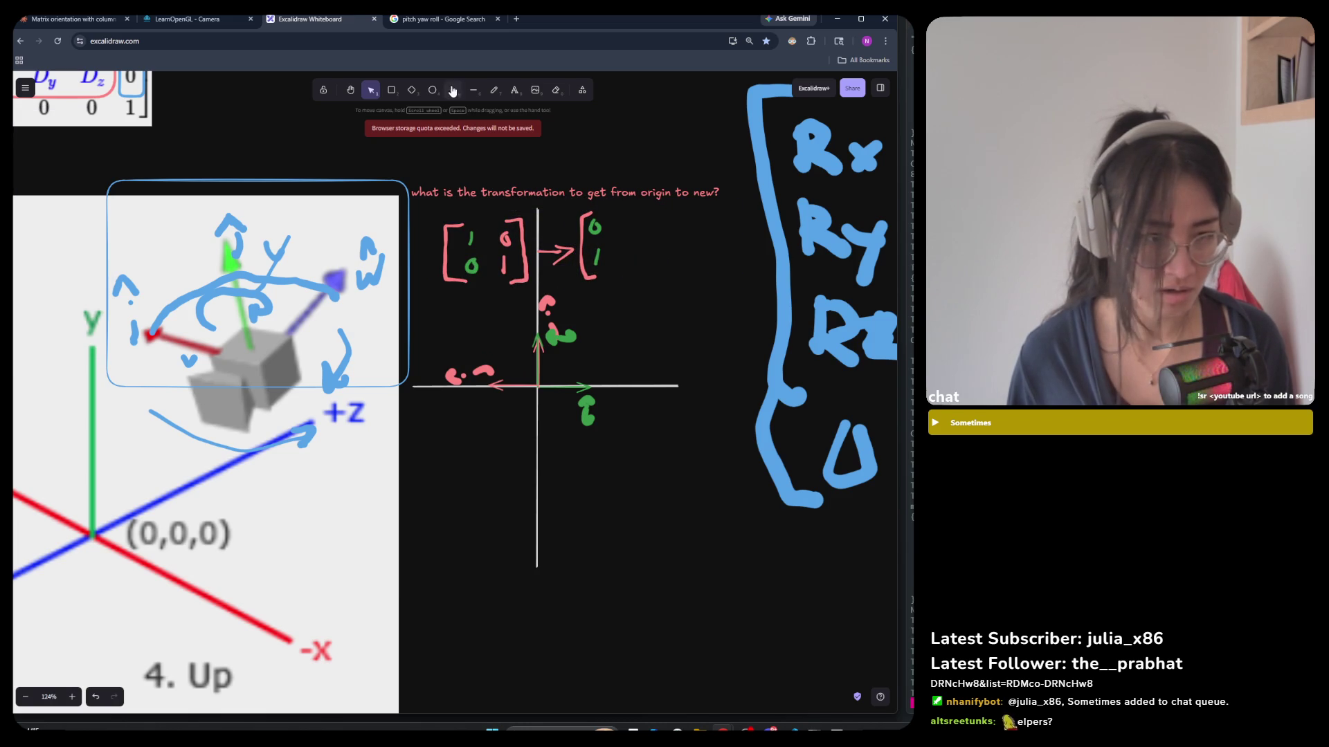
pyautogui.click(474, 90)
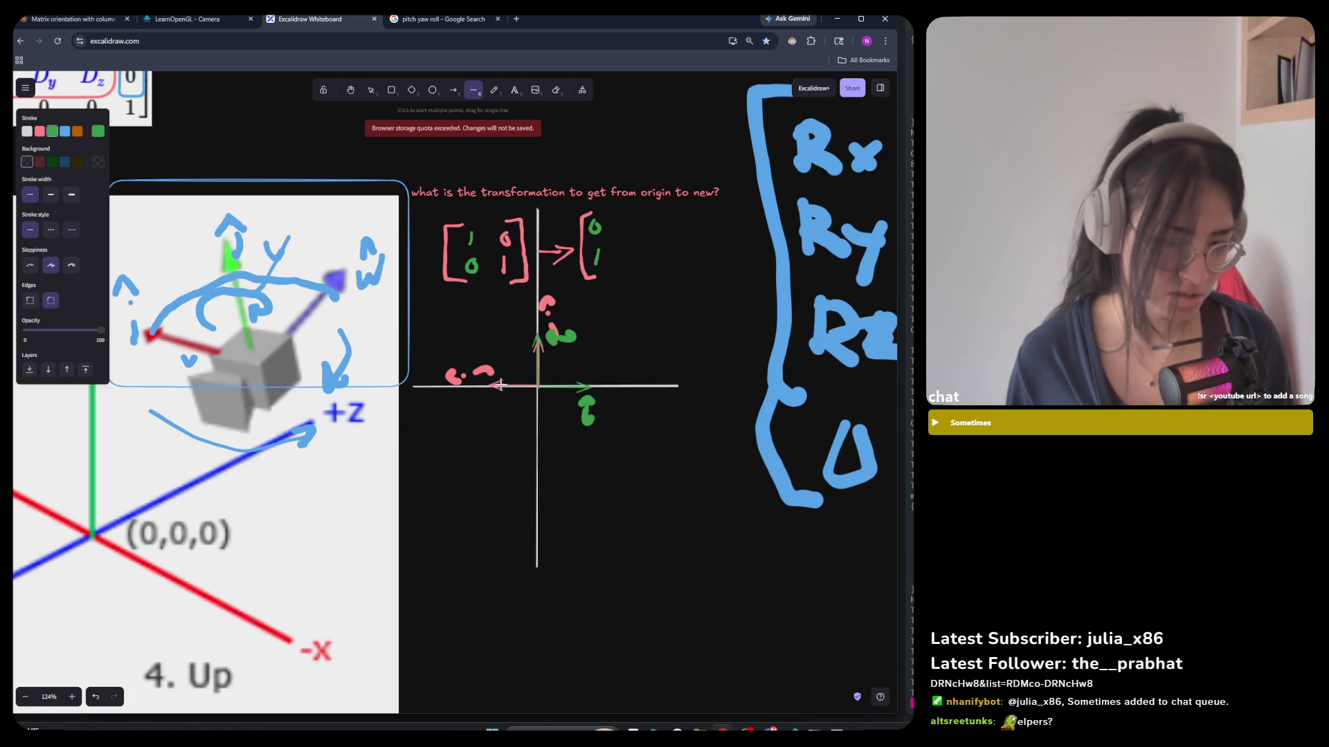
pyautogui.click(626, 223)
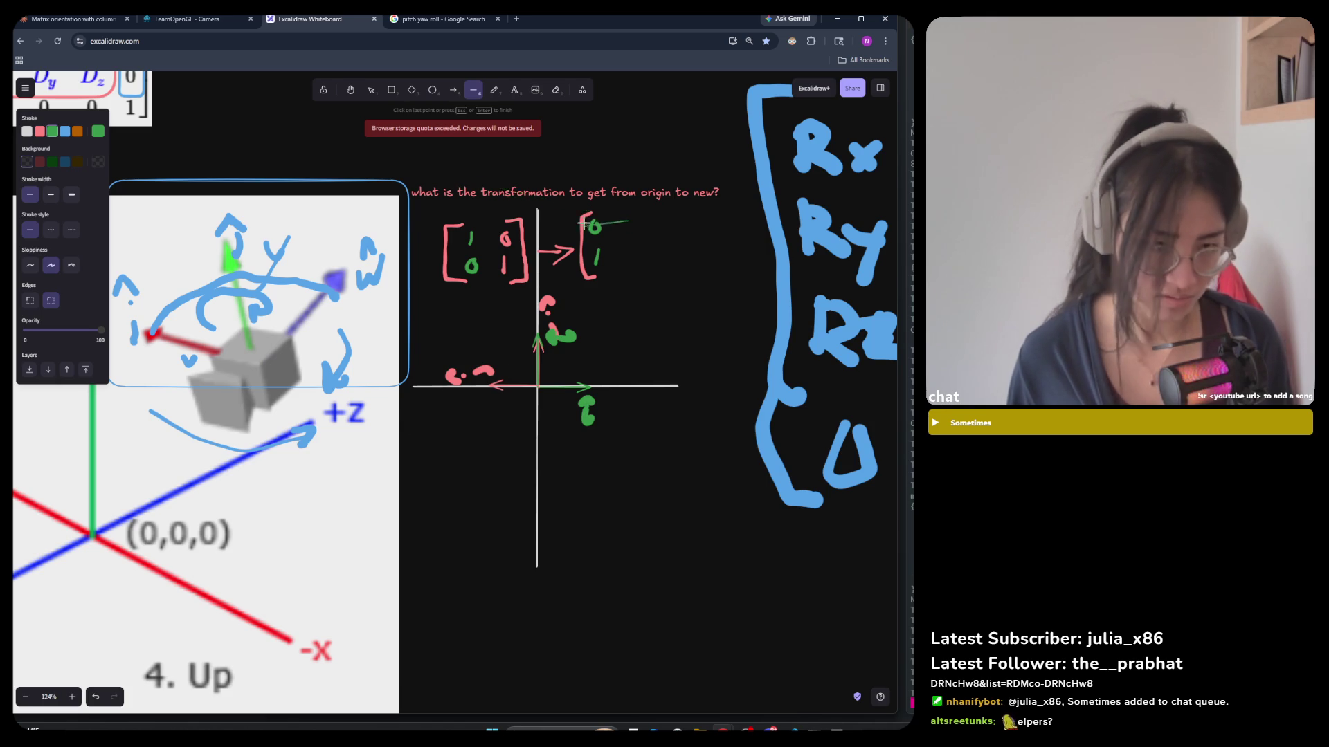
pyautogui.rightClick(619, 231)
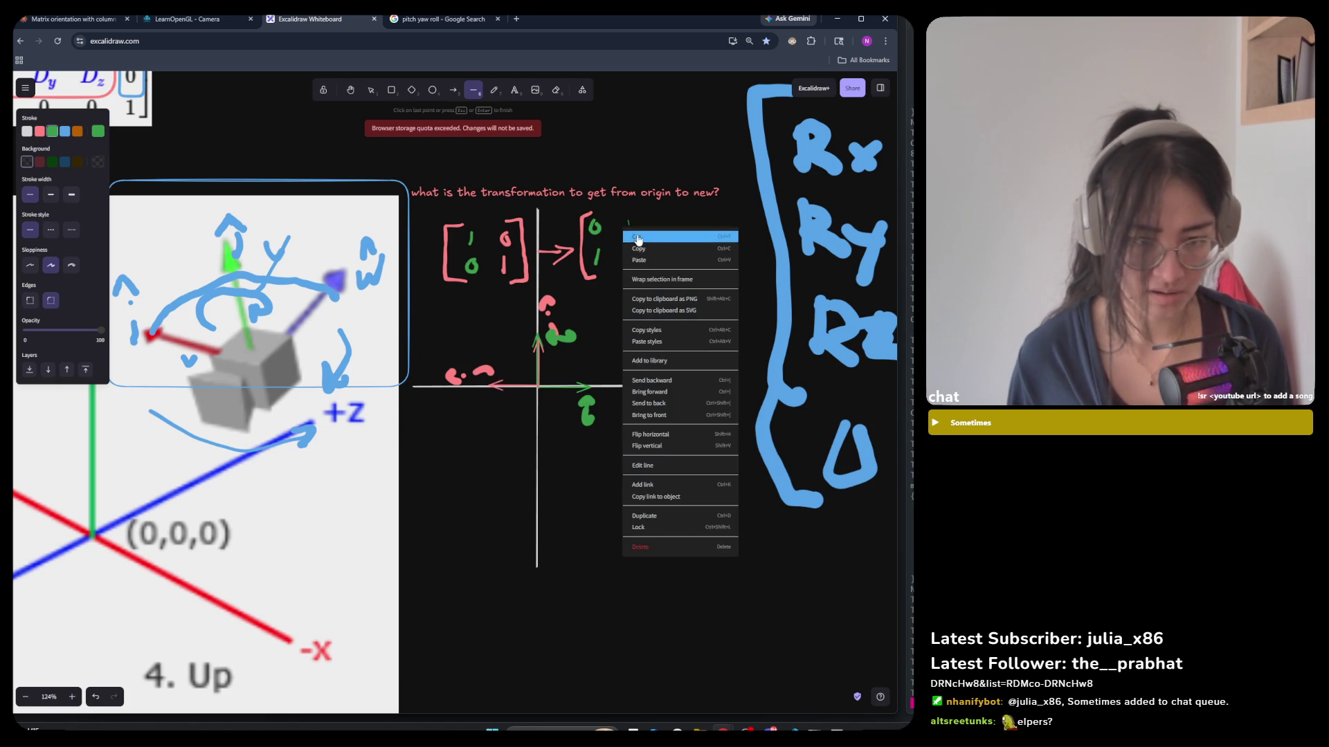
pyautogui.click(599, 251)
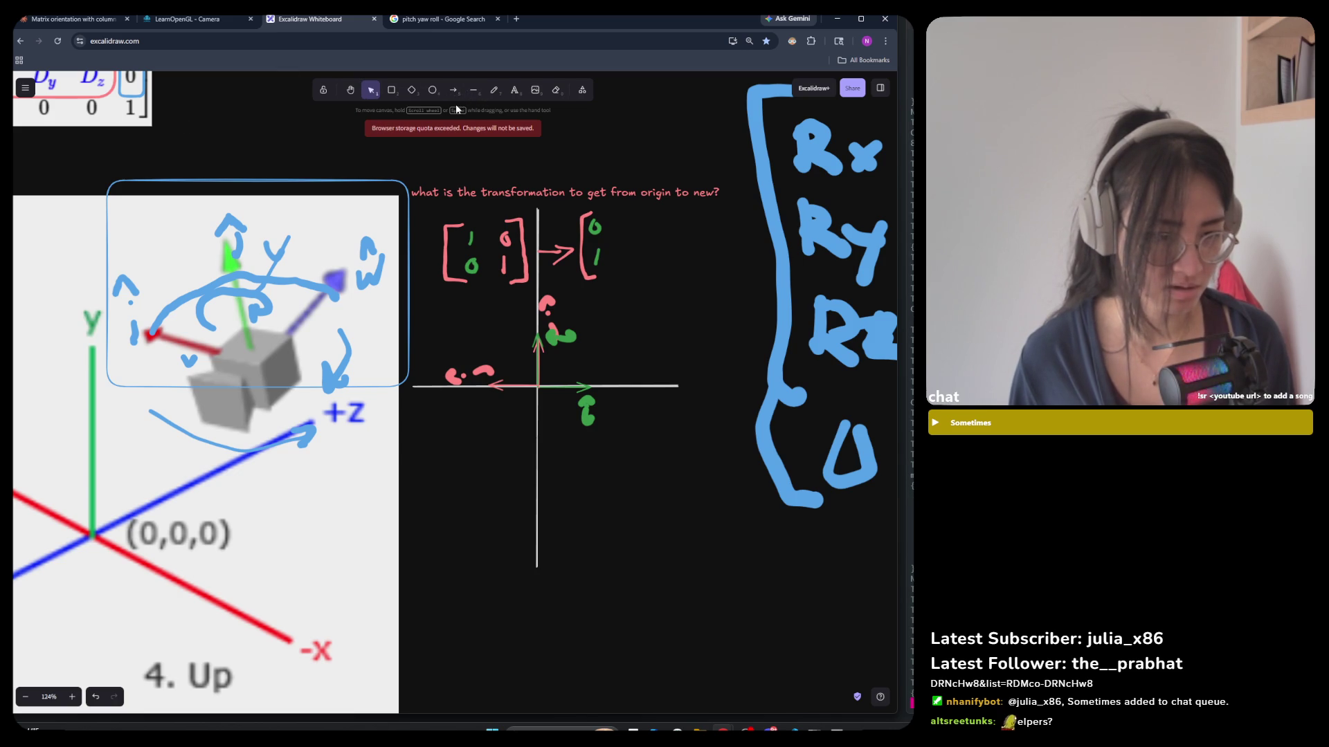
pyautogui.click(473, 90)
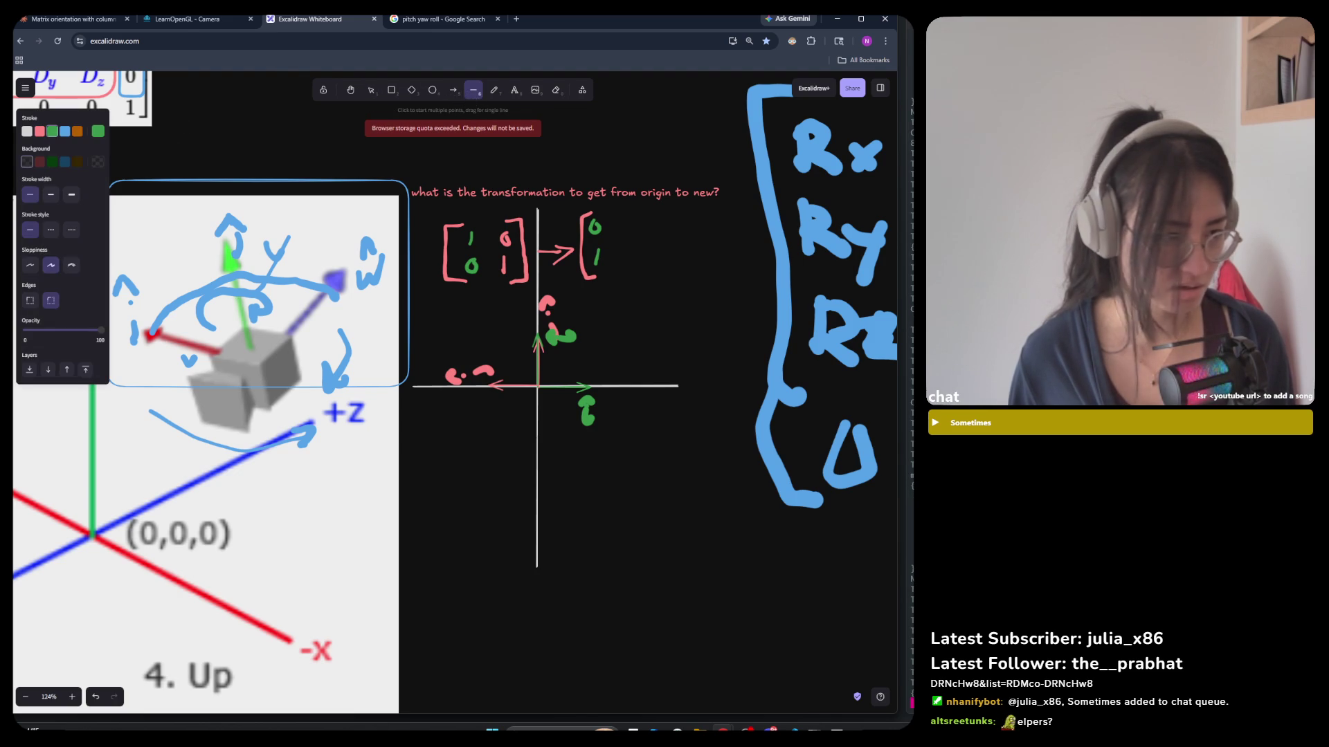
pyautogui.click(40, 132)
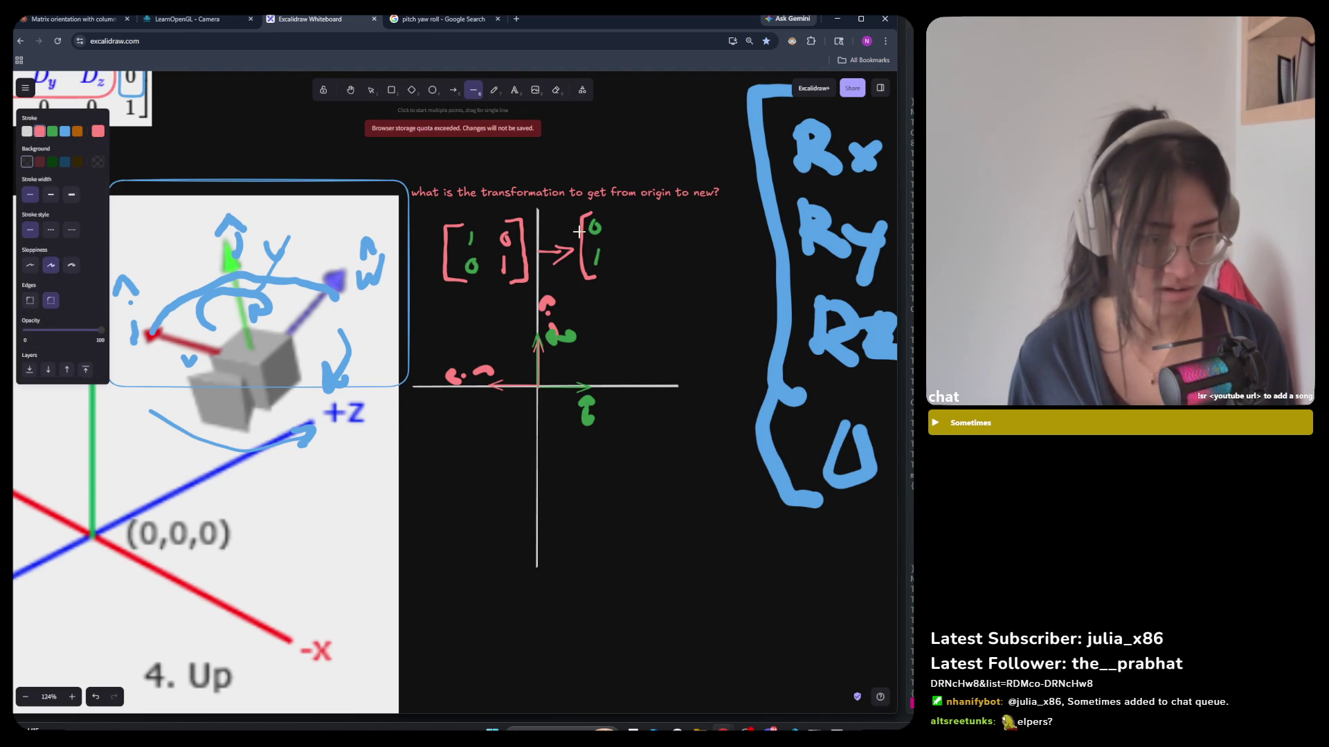
pyautogui.click(625, 223)
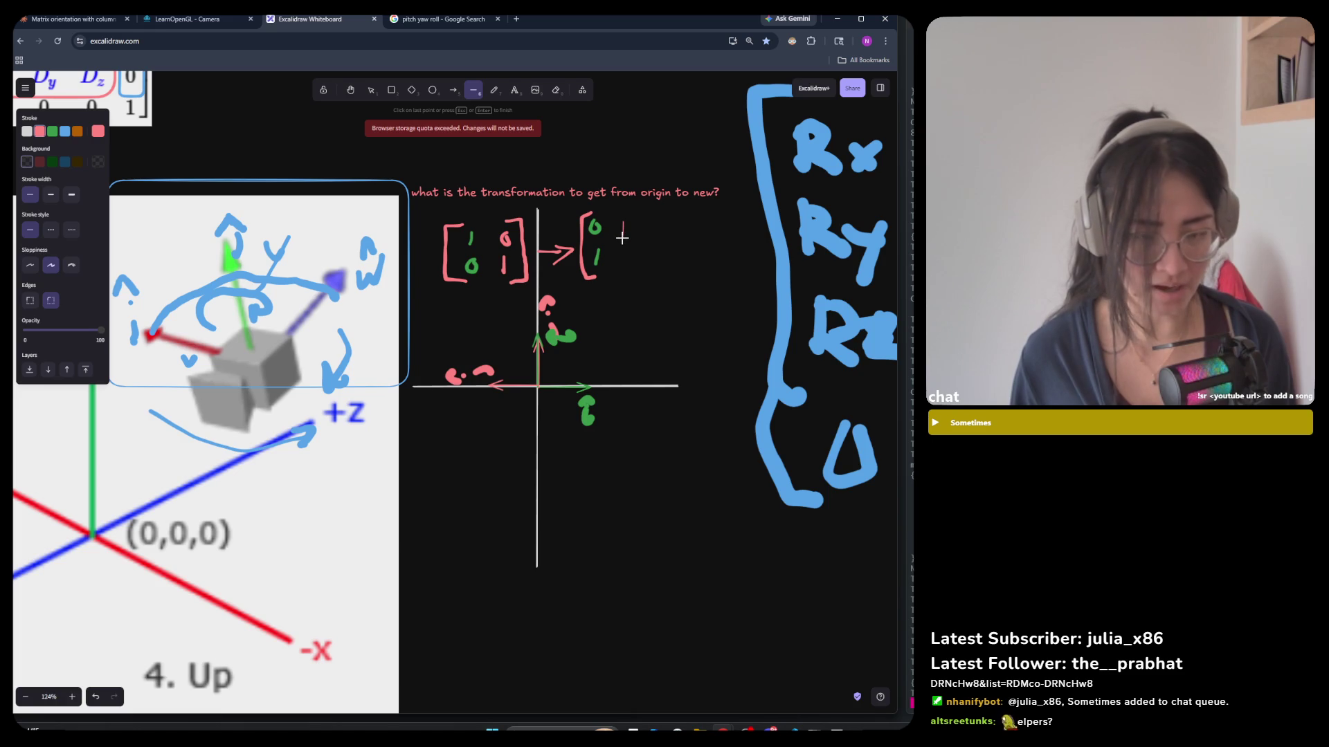
pyautogui.click(494, 92)
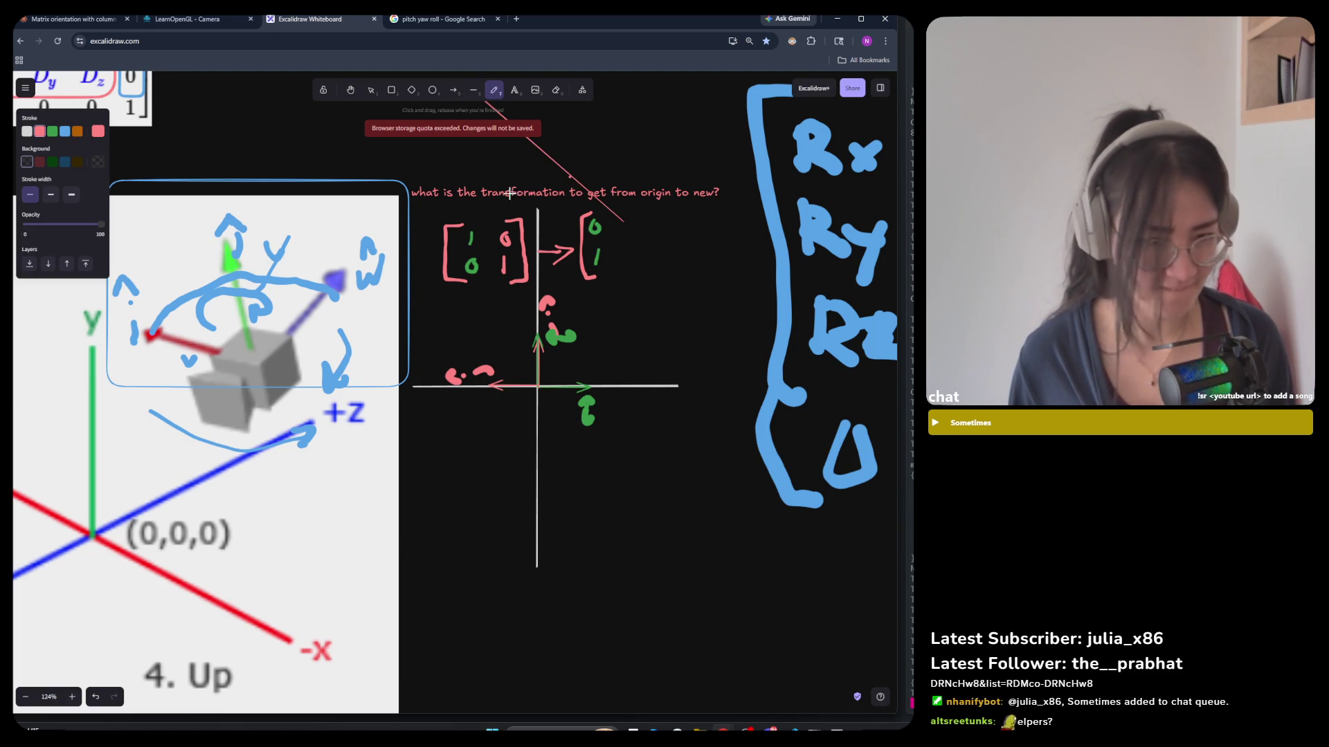
pyautogui.click(371, 90)
pyautogui.click(573, 179)
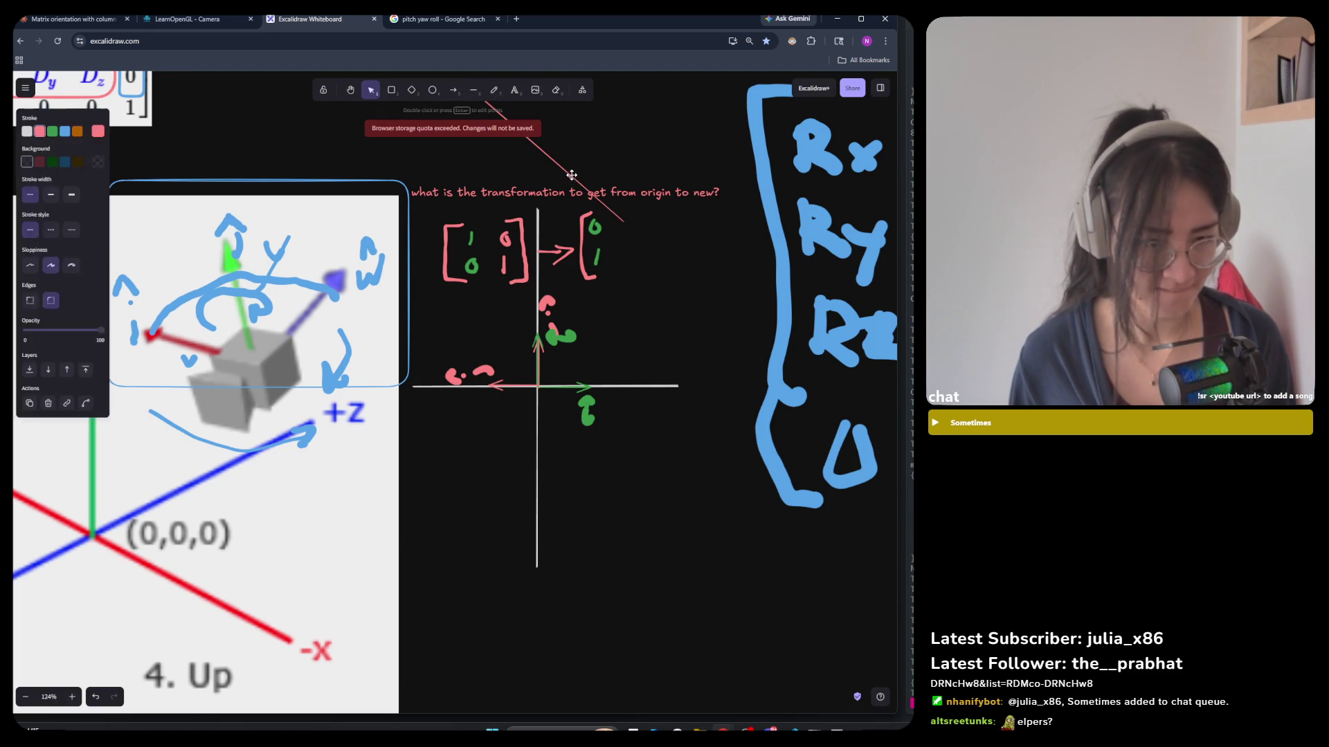
pyautogui.press('Delete')
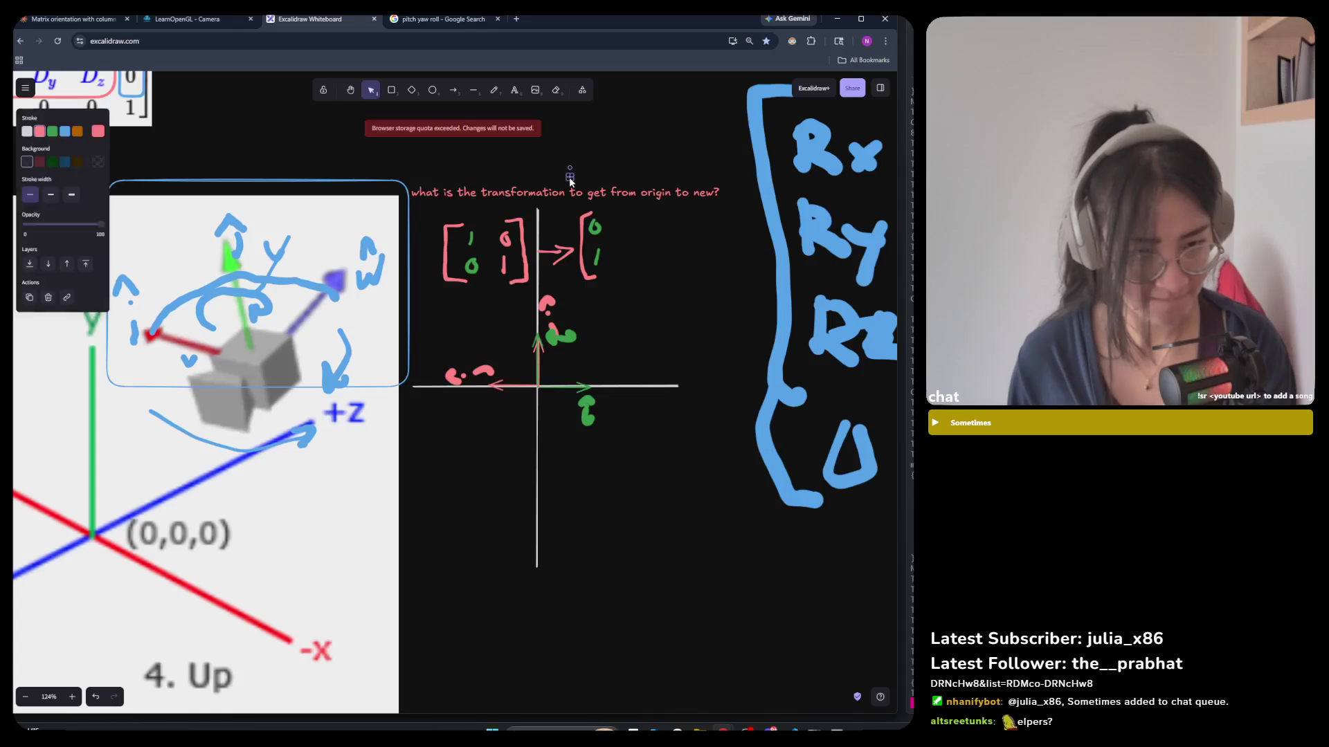
pyautogui.click(494, 89)
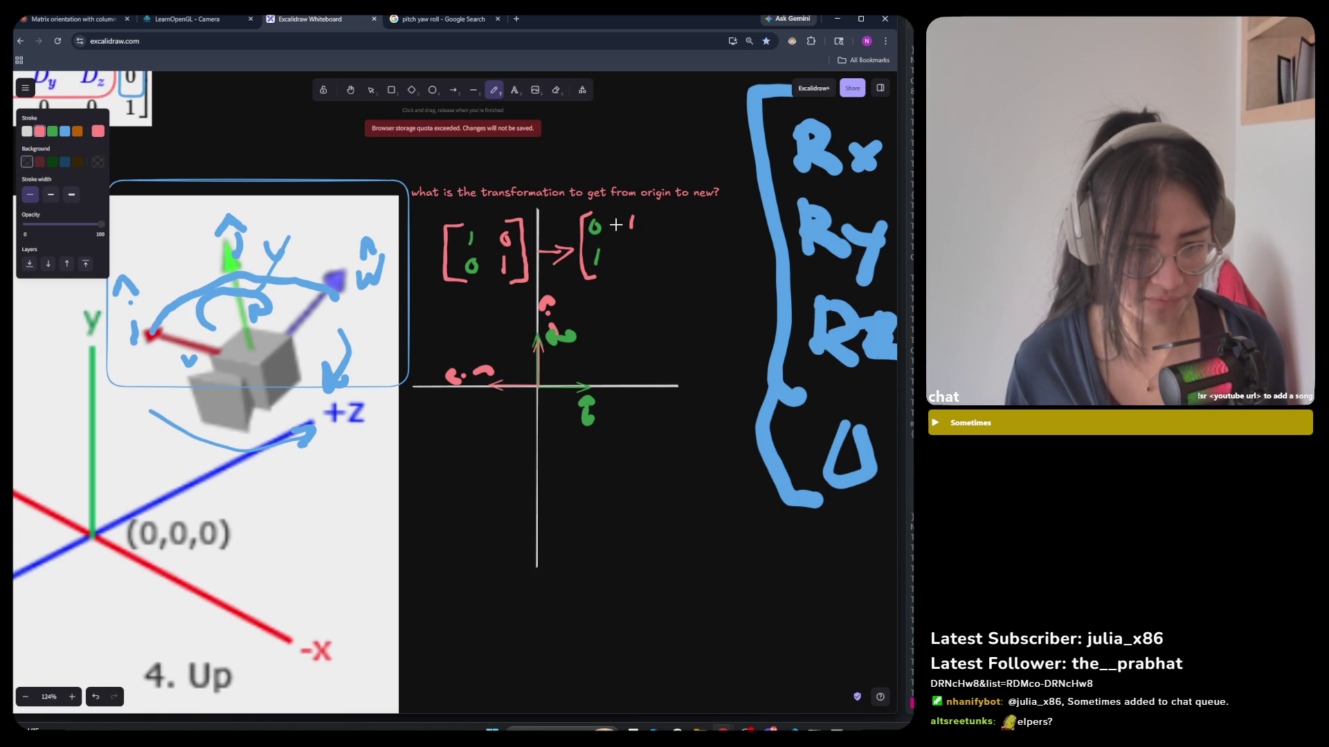
# Finish the pink −1 over 0 column, circle the arrow, and select the axes drawings.
pyautogui.moveTo(632, 244)
pyautogui.mouseDown()
pyautogui.moveTo(627, 262)
pyautogui.moveTo(632, 246)
pyautogui.moveTo(658, 271)
pyautogui.mouseUp()
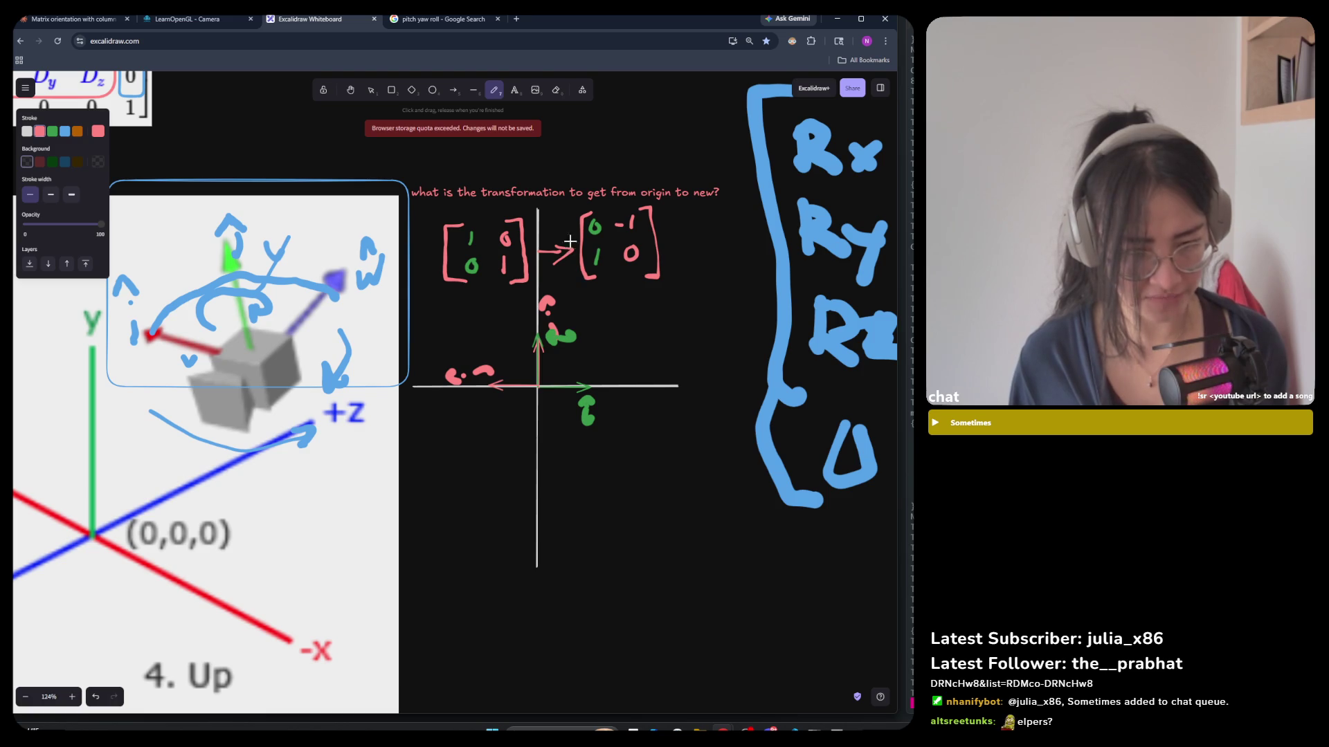
pyautogui.moveTo(554, 227)
pyautogui.mouseDown()
pyautogui.moveTo(539, 275)
pyautogui.moveTo(570, 268)
pyautogui.mouseUp()
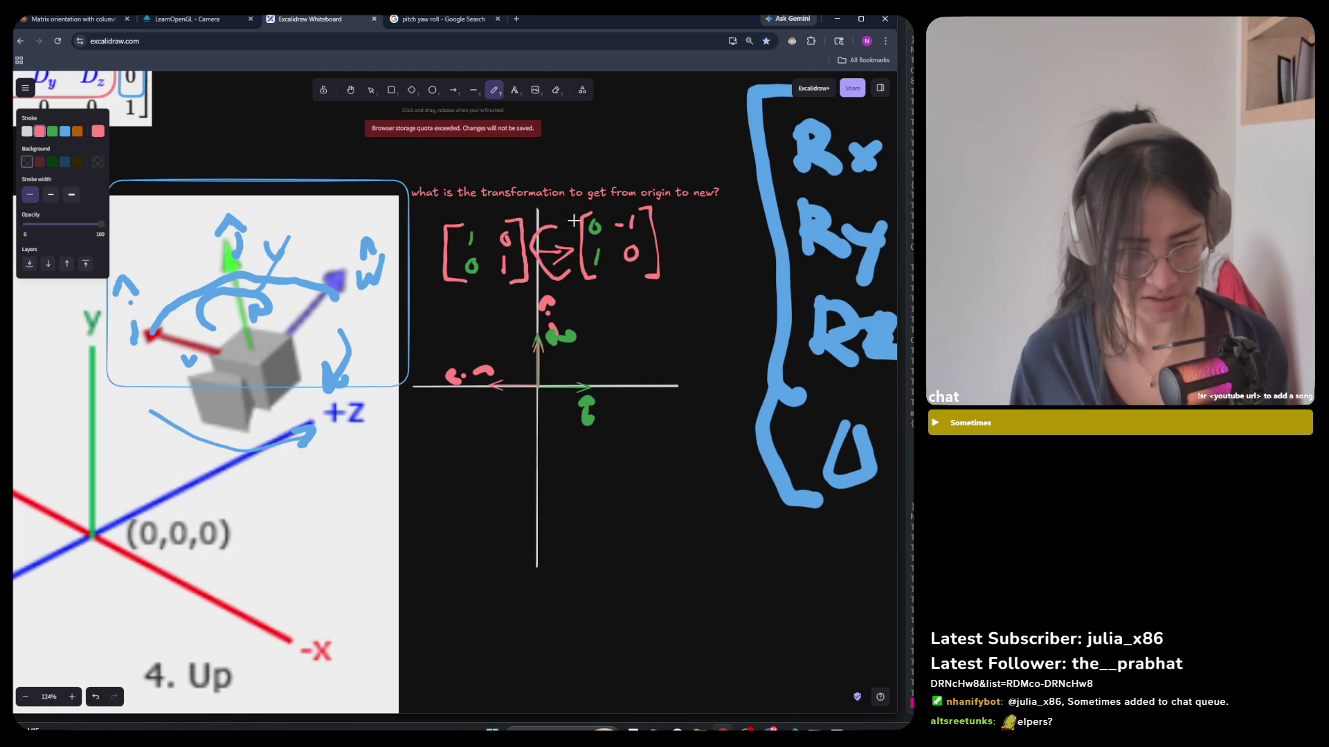
pyautogui.moveTo(636, 218); pyautogui.dragTo(631, 227)
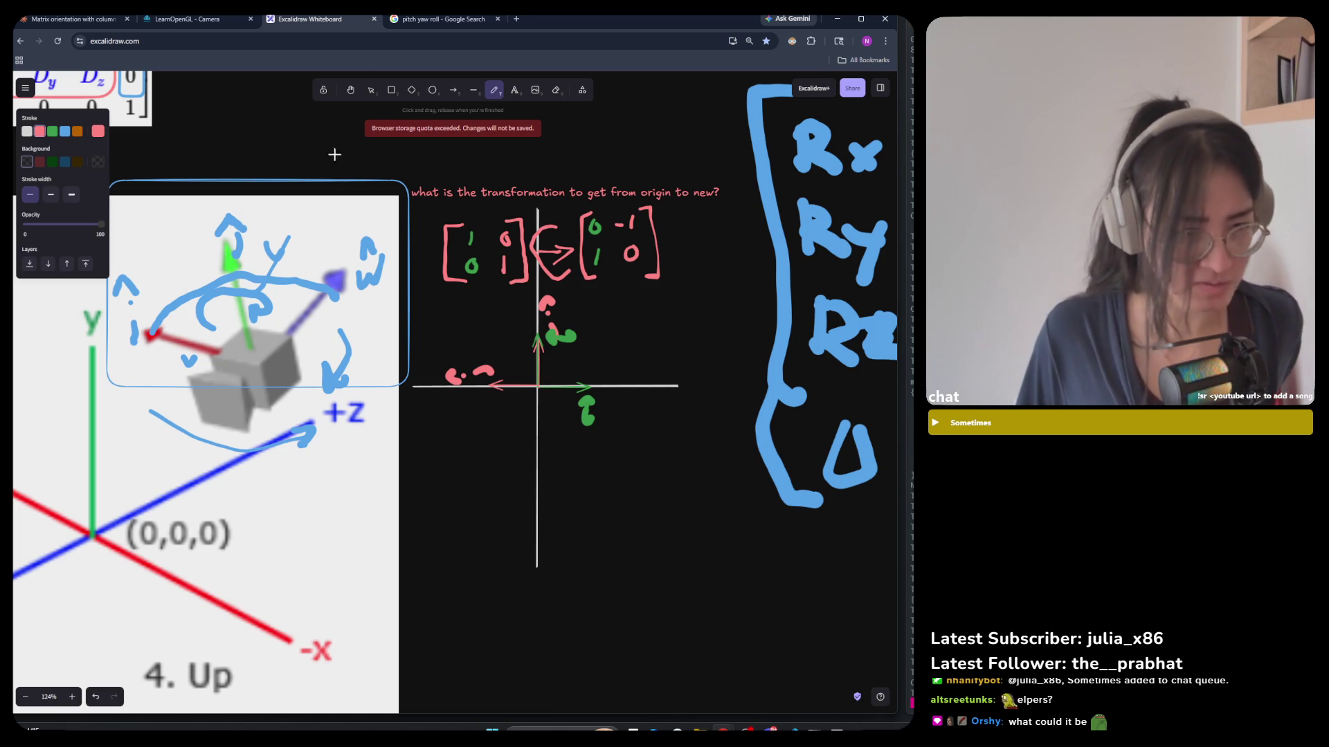
pyautogui.click(372, 93)
pyautogui.moveTo(716, 564)
pyautogui.mouseDown()
pyautogui.moveTo(504, 409)
pyautogui.moveTo(417, 278)
pyautogui.mouseUp()
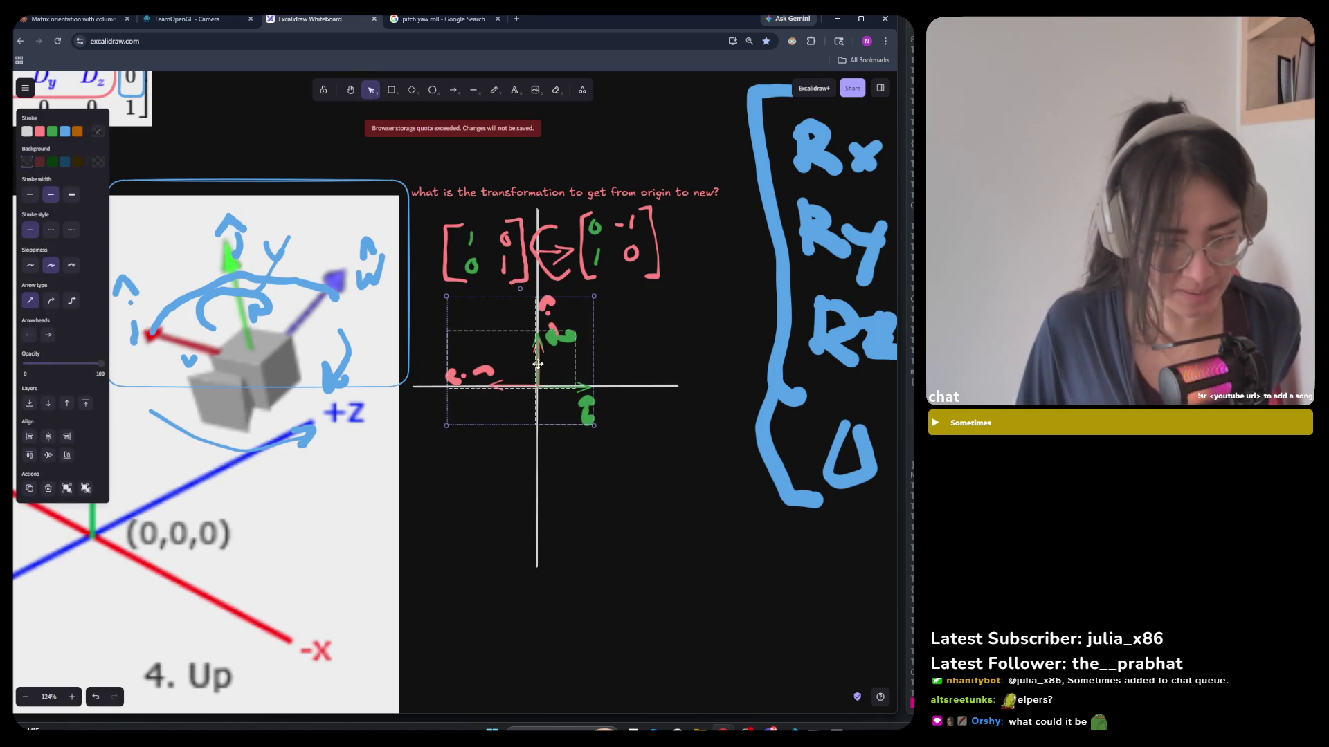
# Shift the matrices and axes diagram down-right, then reposition the axes sketch lower.
pyautogui.moveTo(538, 363); pyautogui.dragTo(537, 362)
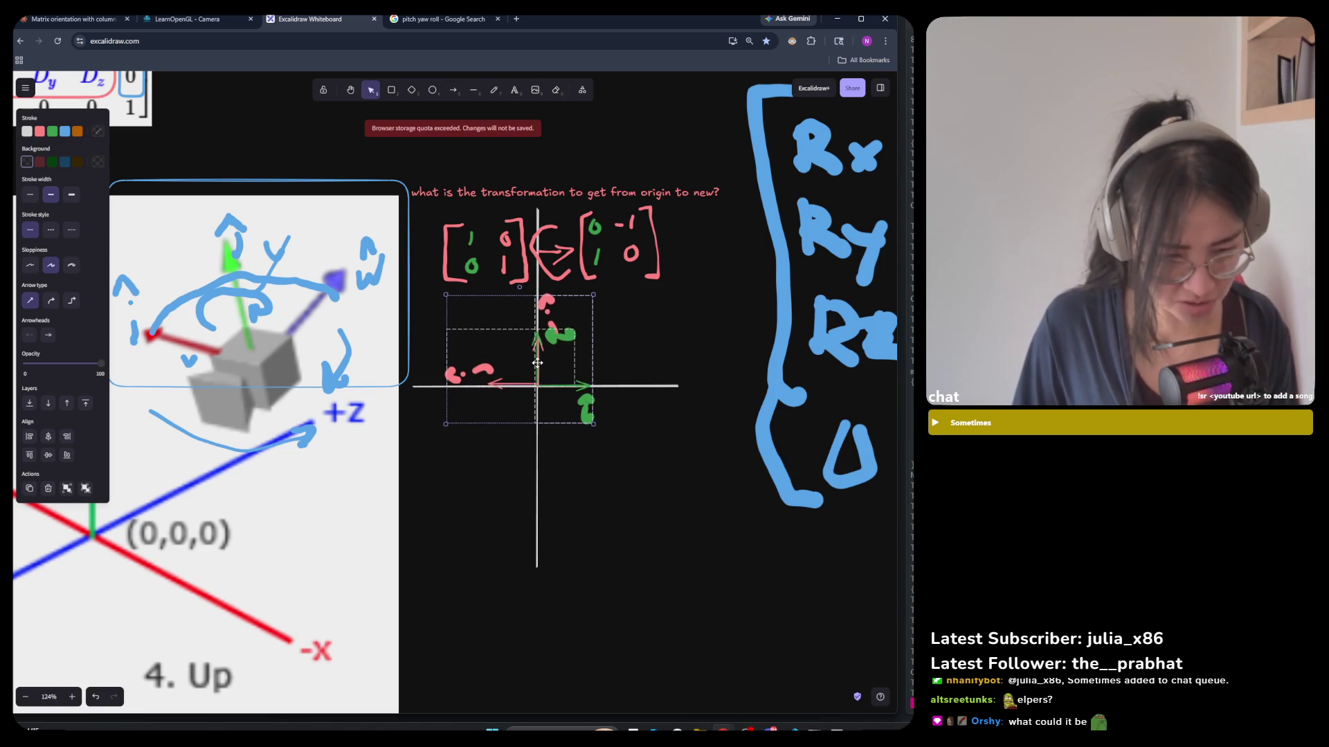
pyautogui.click(763, 612)
pyautogui.moveTo(772, 647)
pyautogui.mouseDown()
pyautogui.moveTo(554, 430)
pyautogui.moveTo(404, 203)
pyautogui.mouseUp()
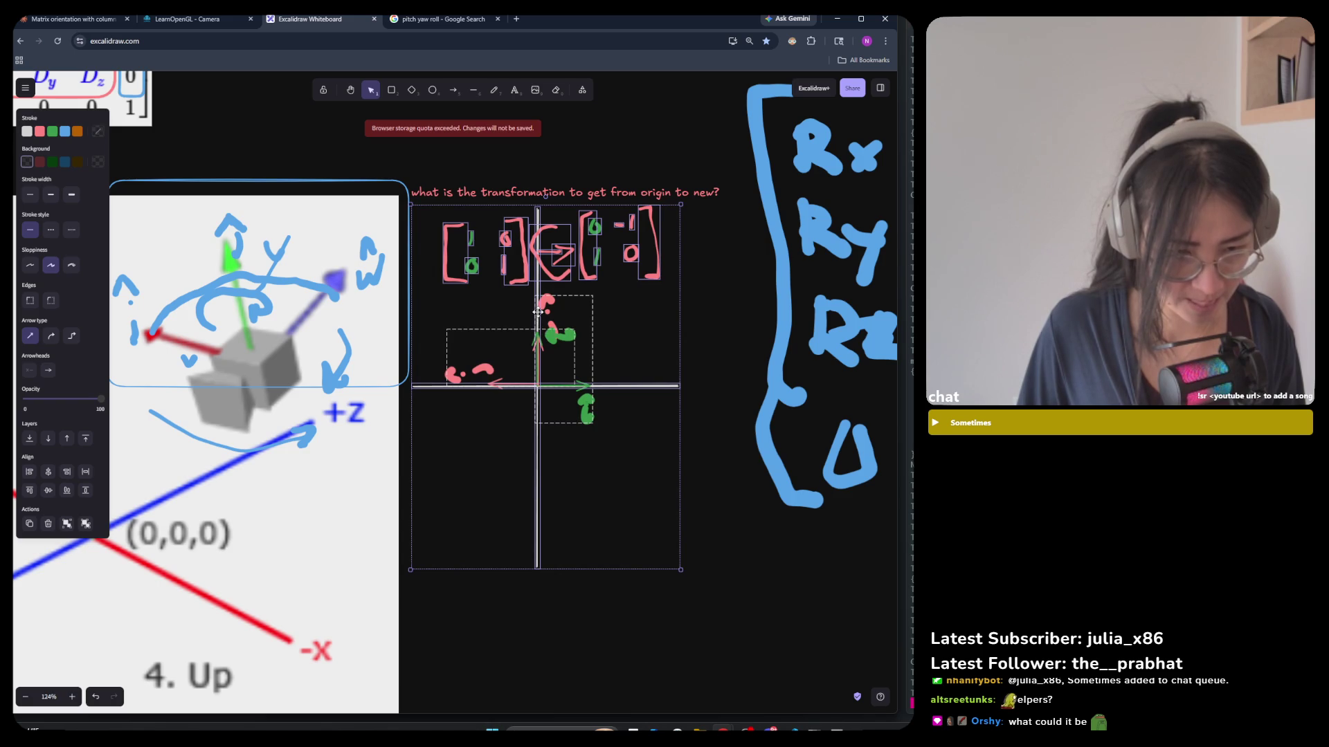
pyautogui.moveTo(537, 310); pyautogui.dragTo(549, 348)
pyautogui.click(754, 604)
pyautogui.moveTo(749, 680)
pyautogui.mouseDown()
pyautogui.moveTo(471, 499)
pyautogui.moveTo(437, 334)
pyautogui.moveTo(410, 334)
pyautogui.mouseUp()
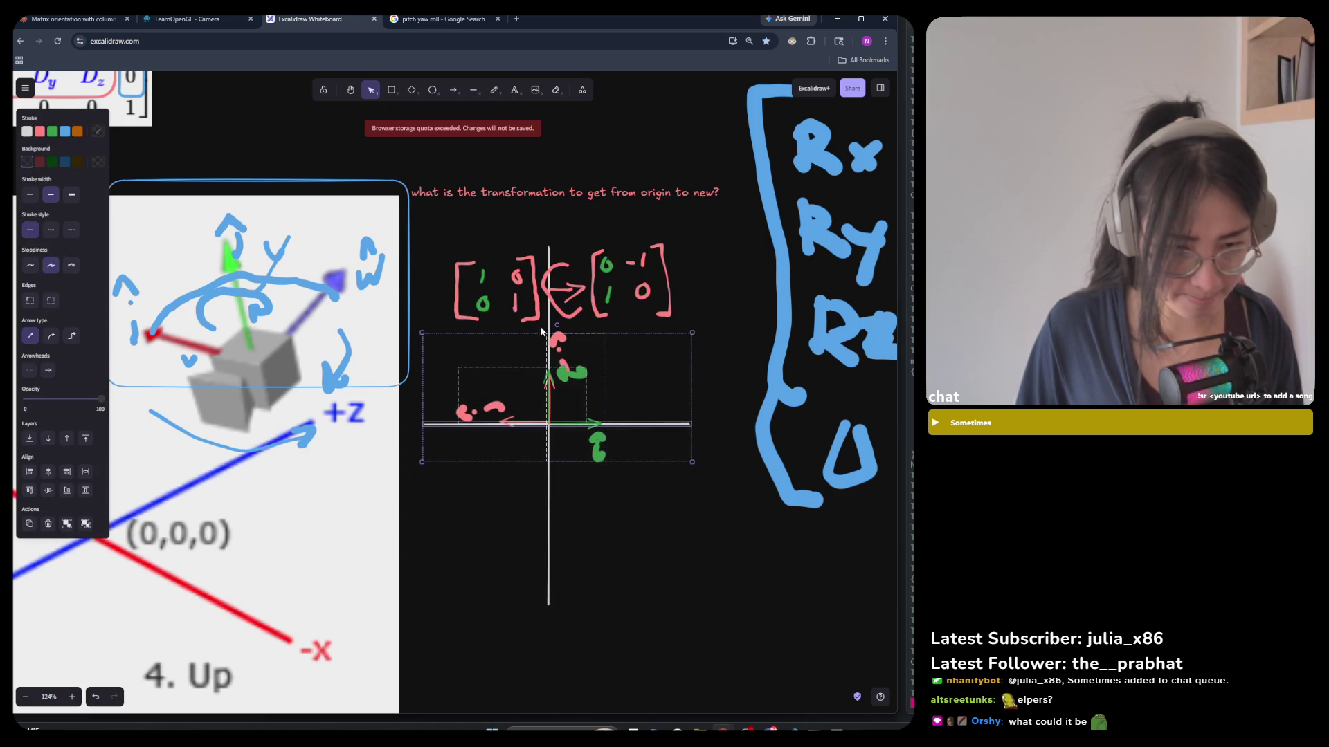
pyautogui.press('p')
pyautogui.hotkey('ctrl', 'z')
pyautogui.hotkey('ctrl', 'z')
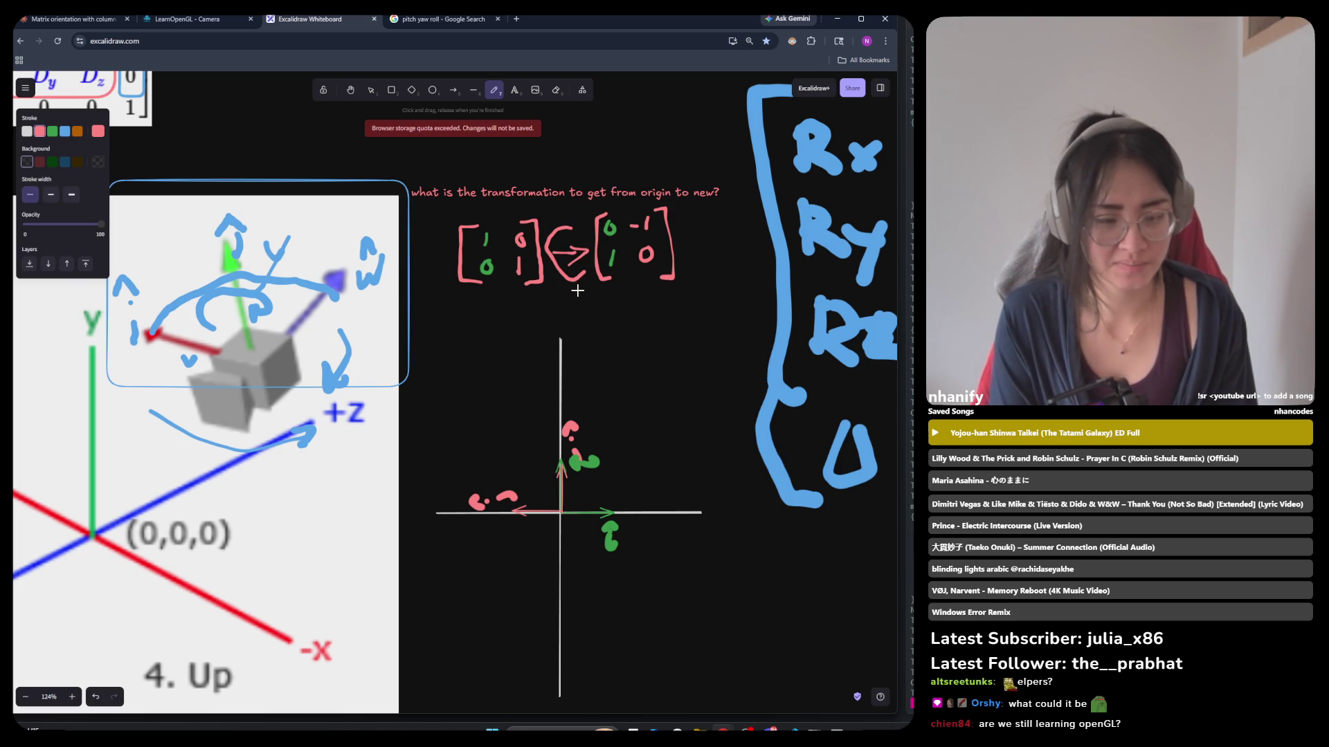
pyautogui.hotkey('alt', 'Tab')
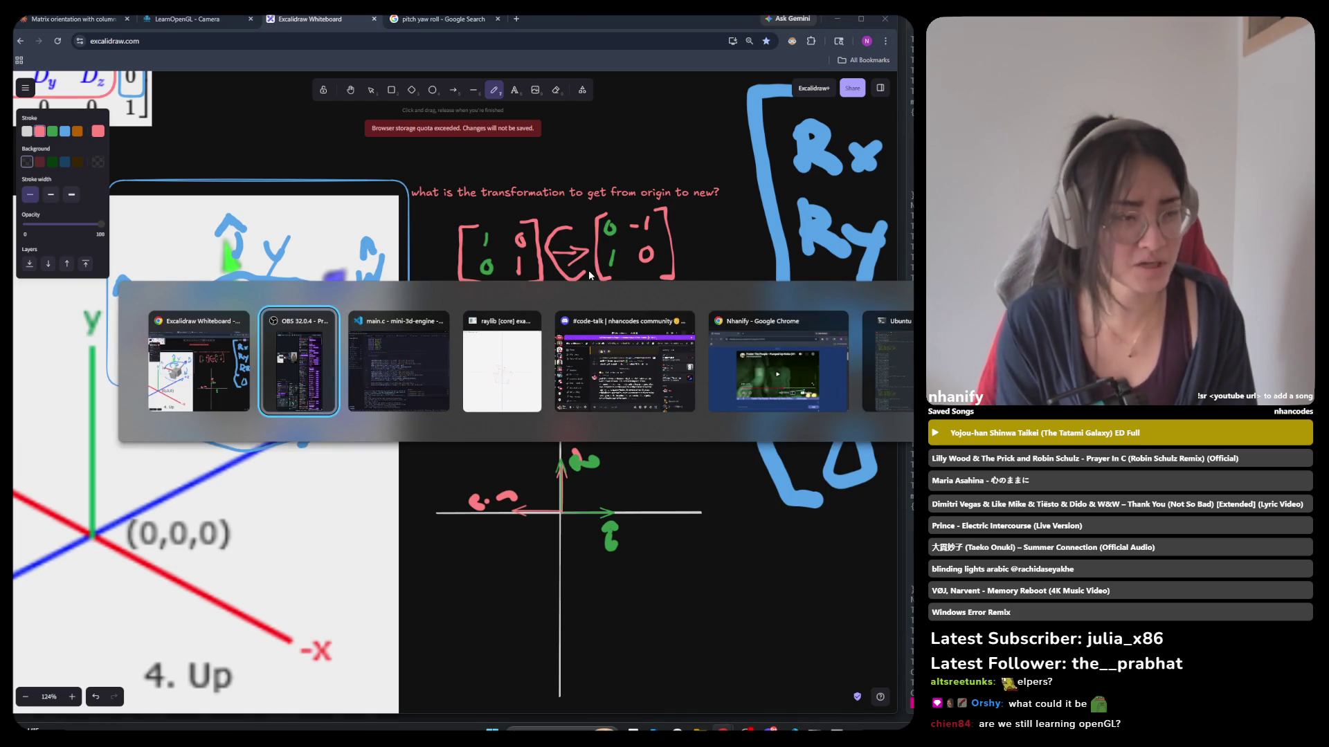
# Show the LearnOpenGL Camera chapter and scroll past Look At to the processInput movement code.
pyautogui.press('Escape')
pyautogui.hotkey('ctrl', 'shift', 'Tab')
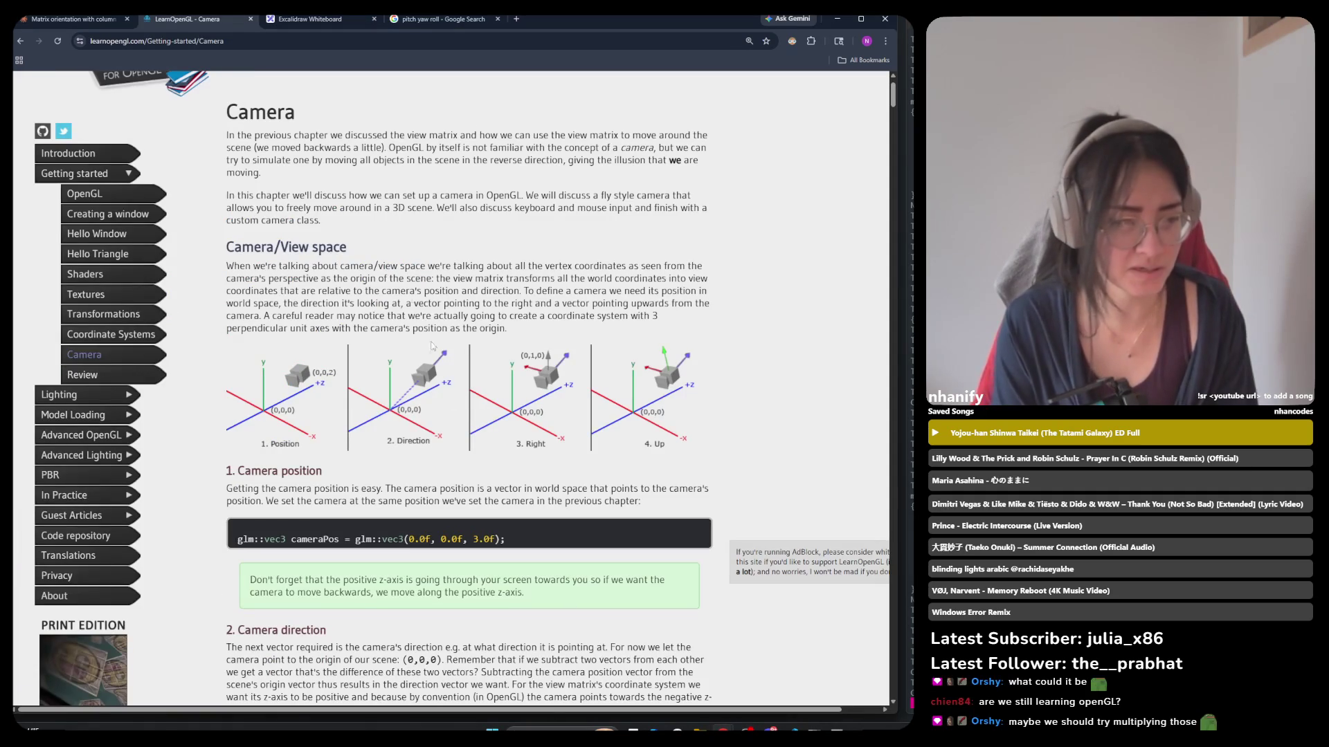
pyautogui.scroll(-15, 451, 565)
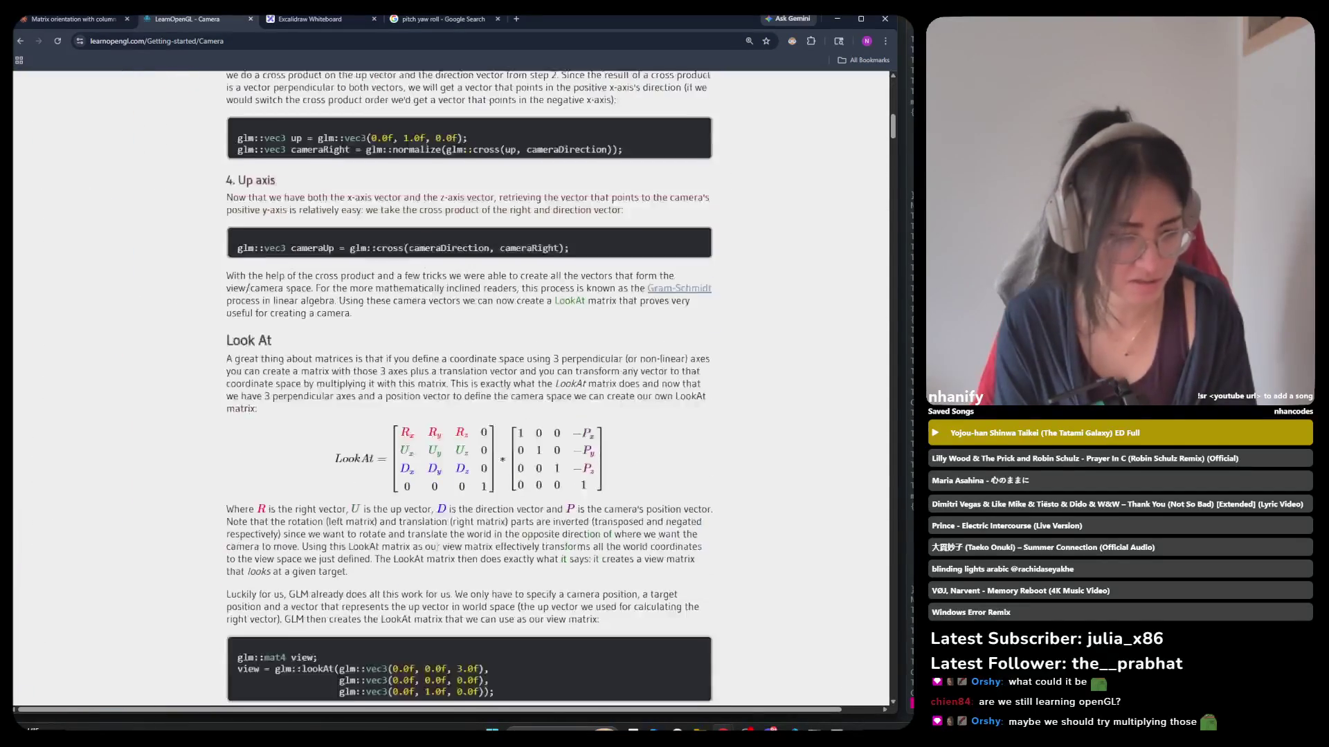
pyautogui.scroll(-6, 429, 544)
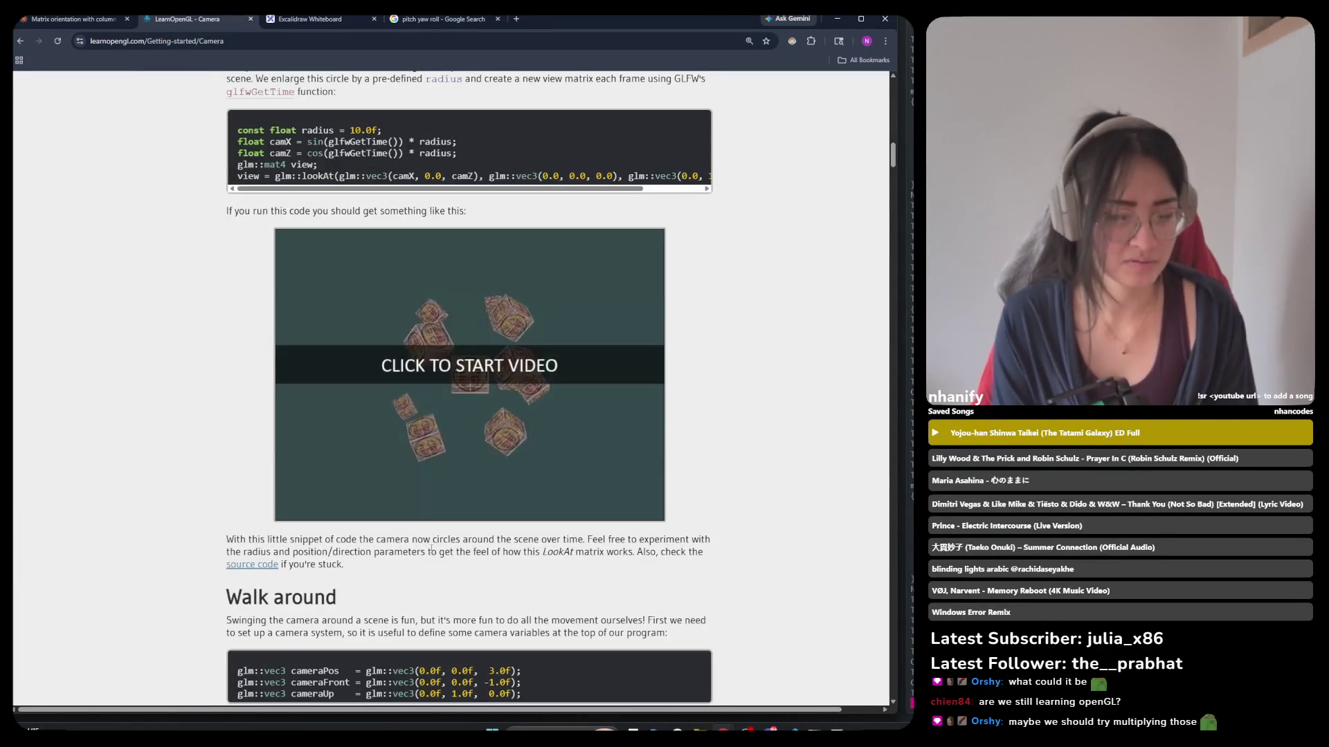
pyautogui.scroll(7, 430, 553)
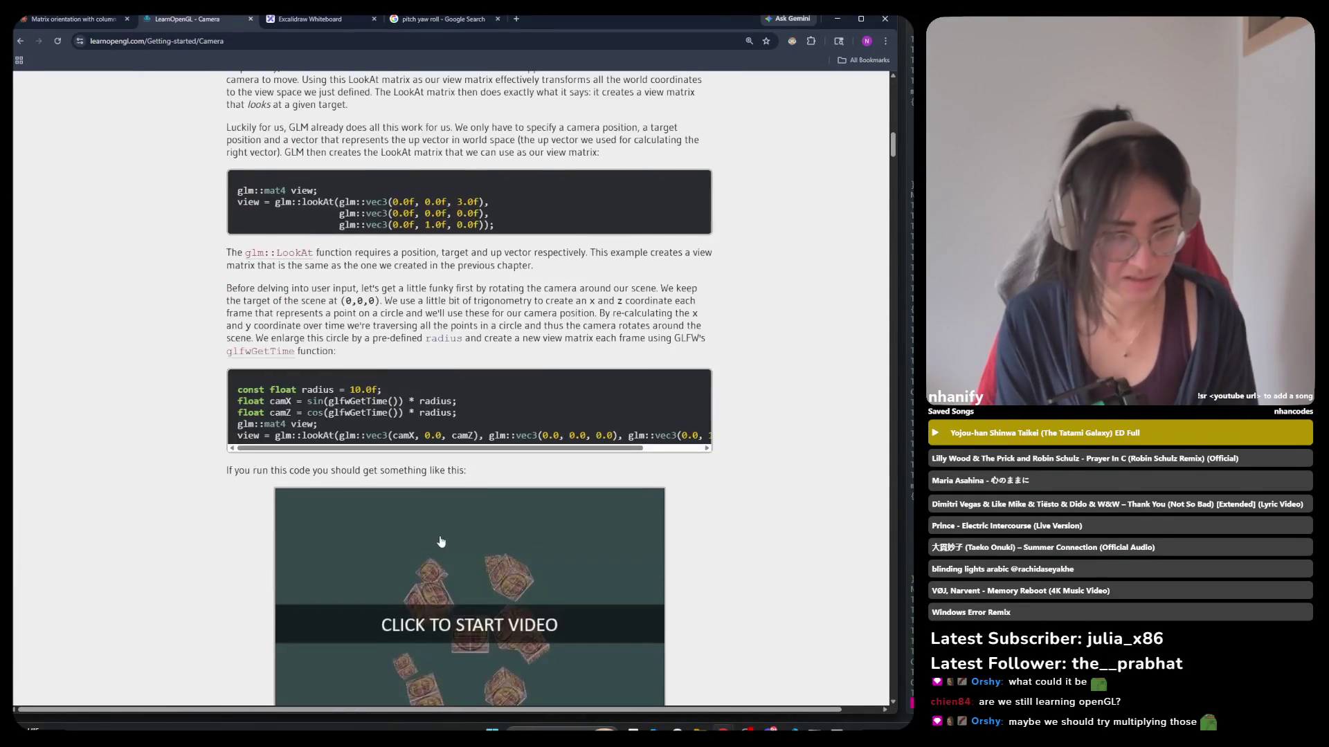
pyautogui.scroll(-13, 443, 539)
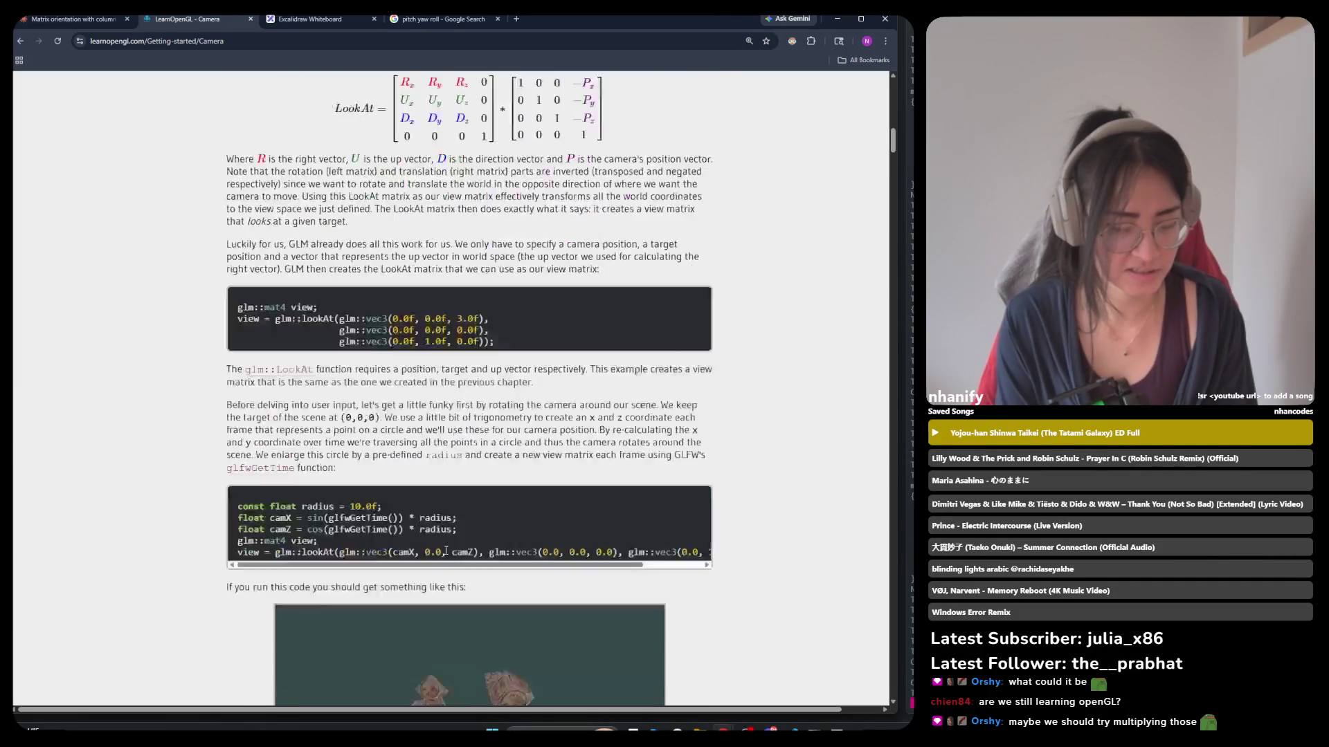
pyautogui.scroll(-2, 447, 553)
pyautogui.hotkey('alt', 'Tab')
pyautogui.hotkey('alt', 'Tab')
pyautogui.hotkey('alt', 'Tab')
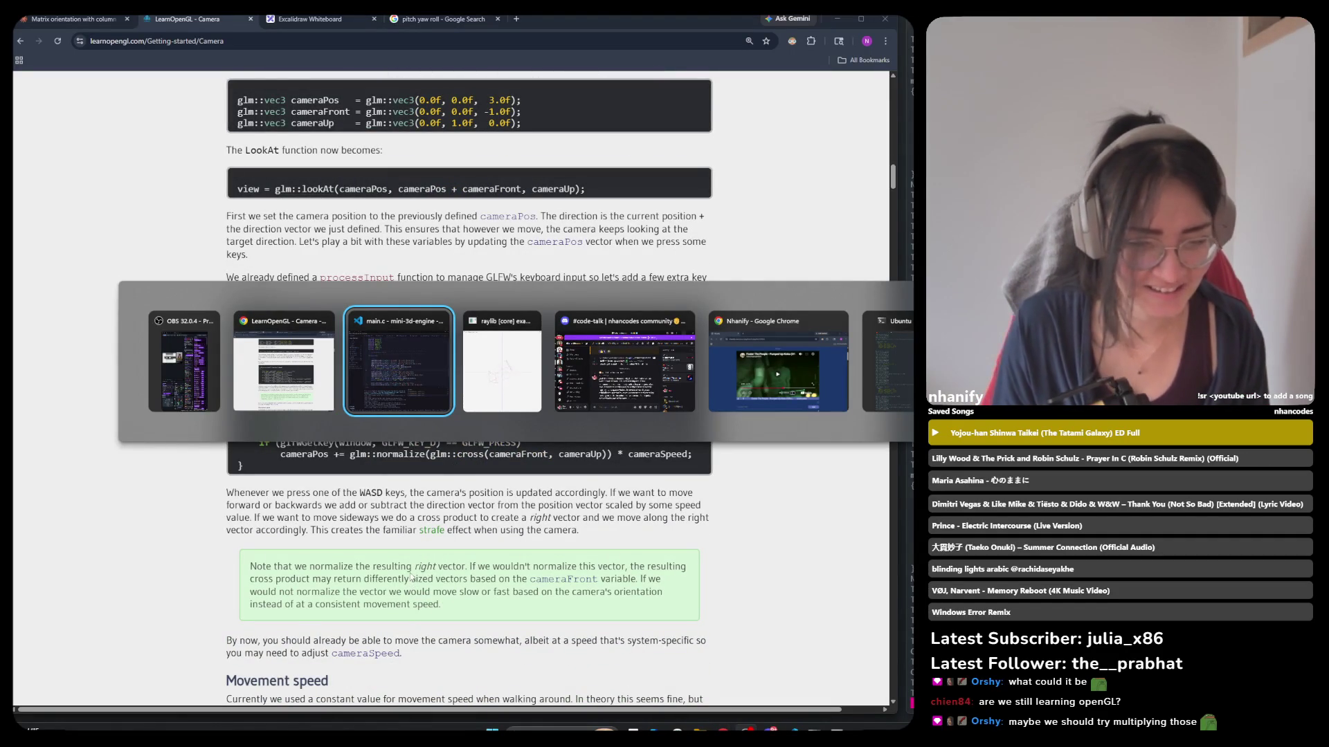
pyautogui.hotkey('alt', 'Tab')
pyautogui.hotkey('alt', 'Tab')
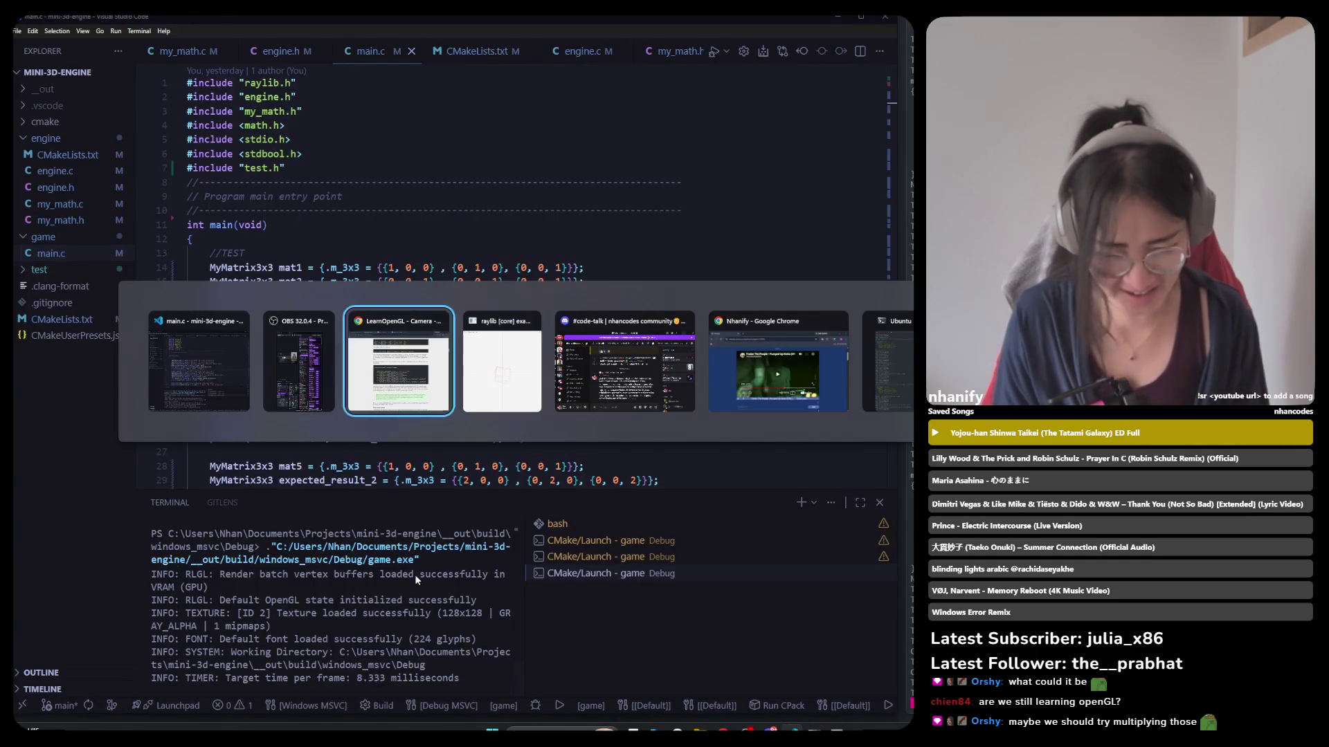
pyautogui.hotkey('alt', 'Tab')
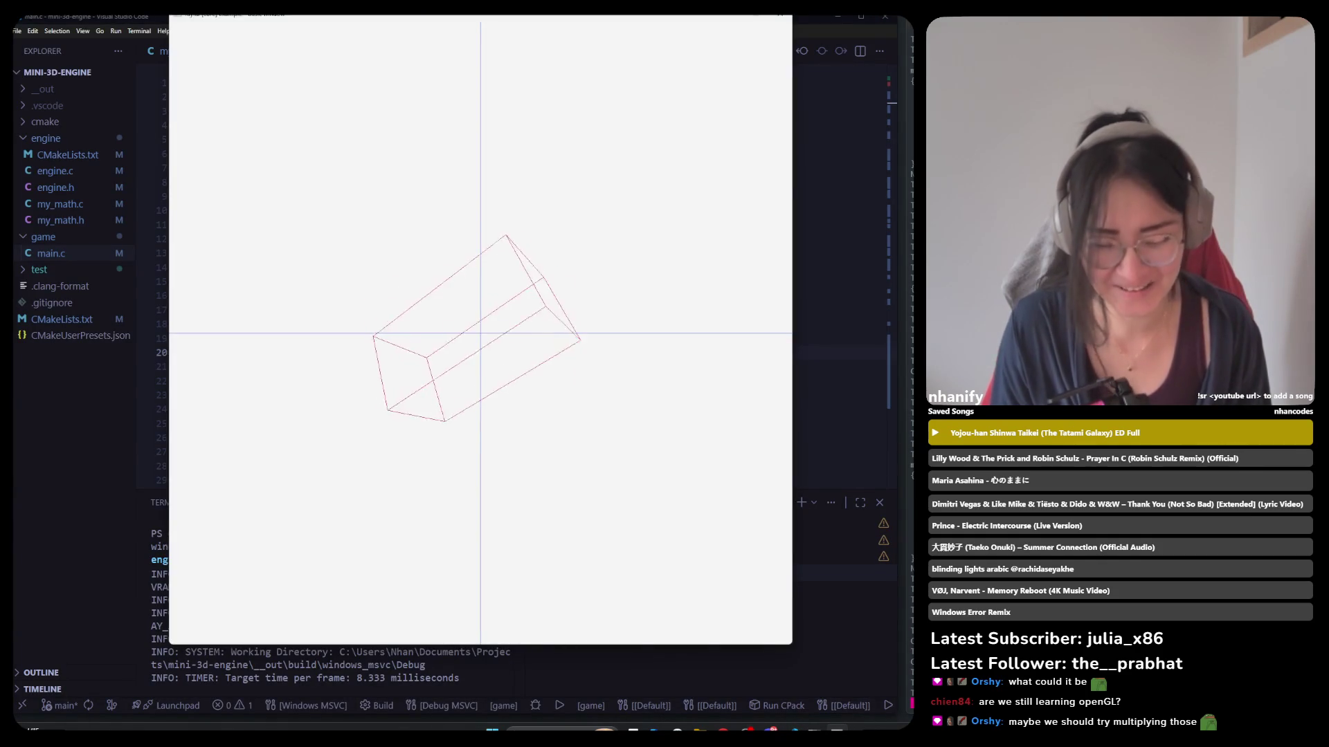
pyautogui.hotkey('alt', 'Tab')
pyautogui.hotkey('alt', 'Tab')
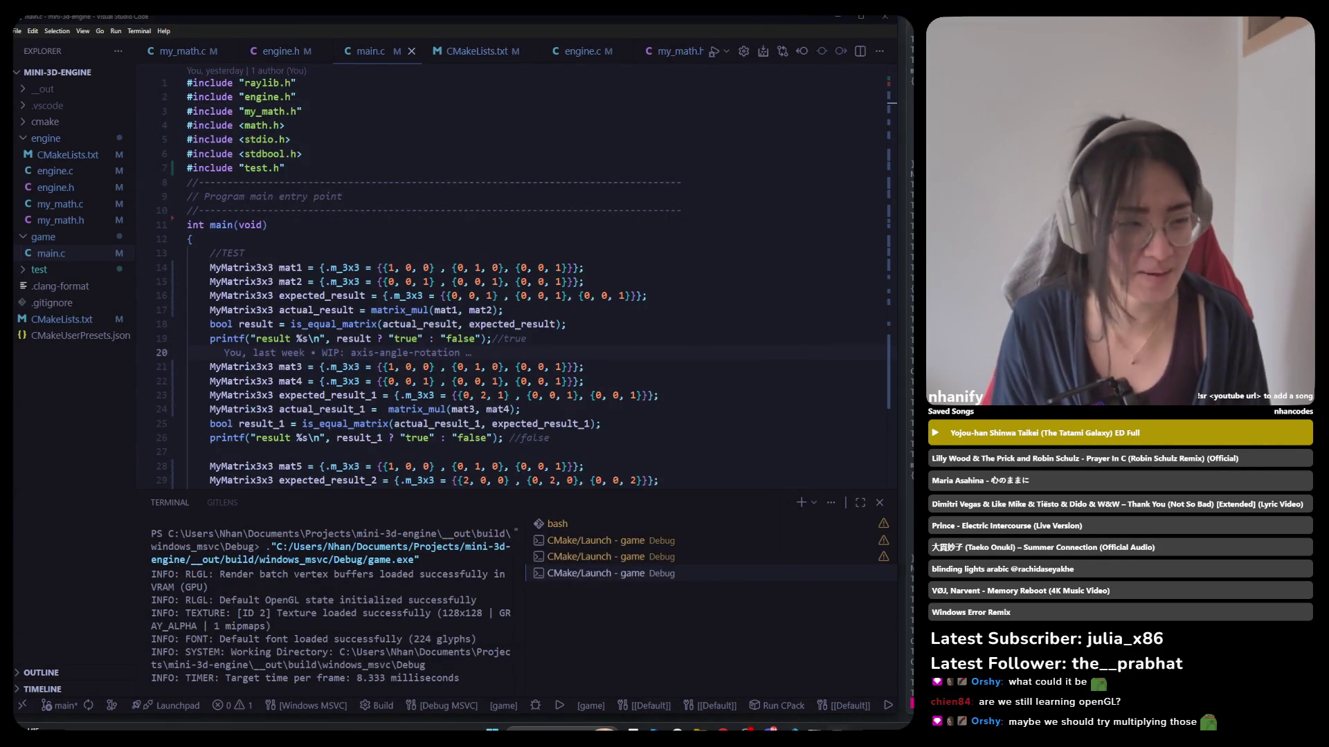
pyautogui.moveTo(725, 731)
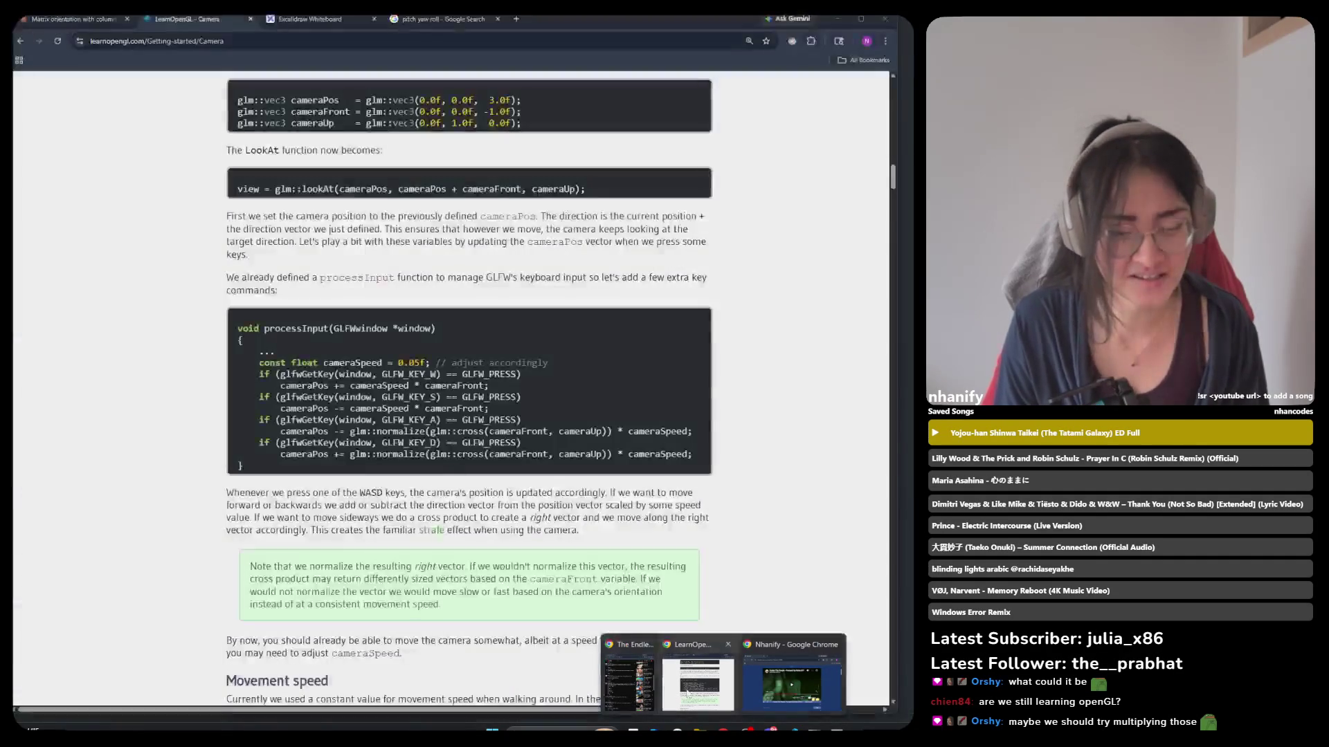
# Back on the Excalidraw Whiteboard, loop red around the first column of both 2×2 matrices.
pyautogui.click(690, 691)
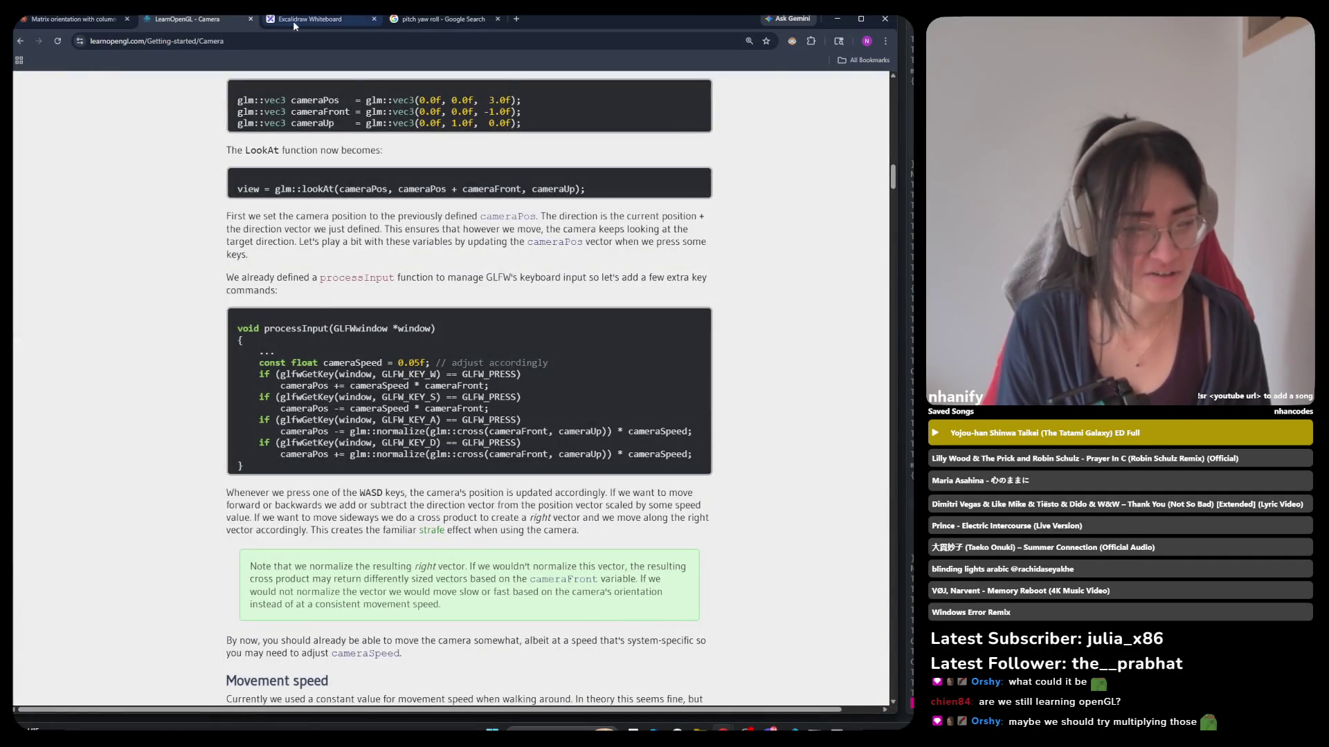
pyautogui.click(294, 21)
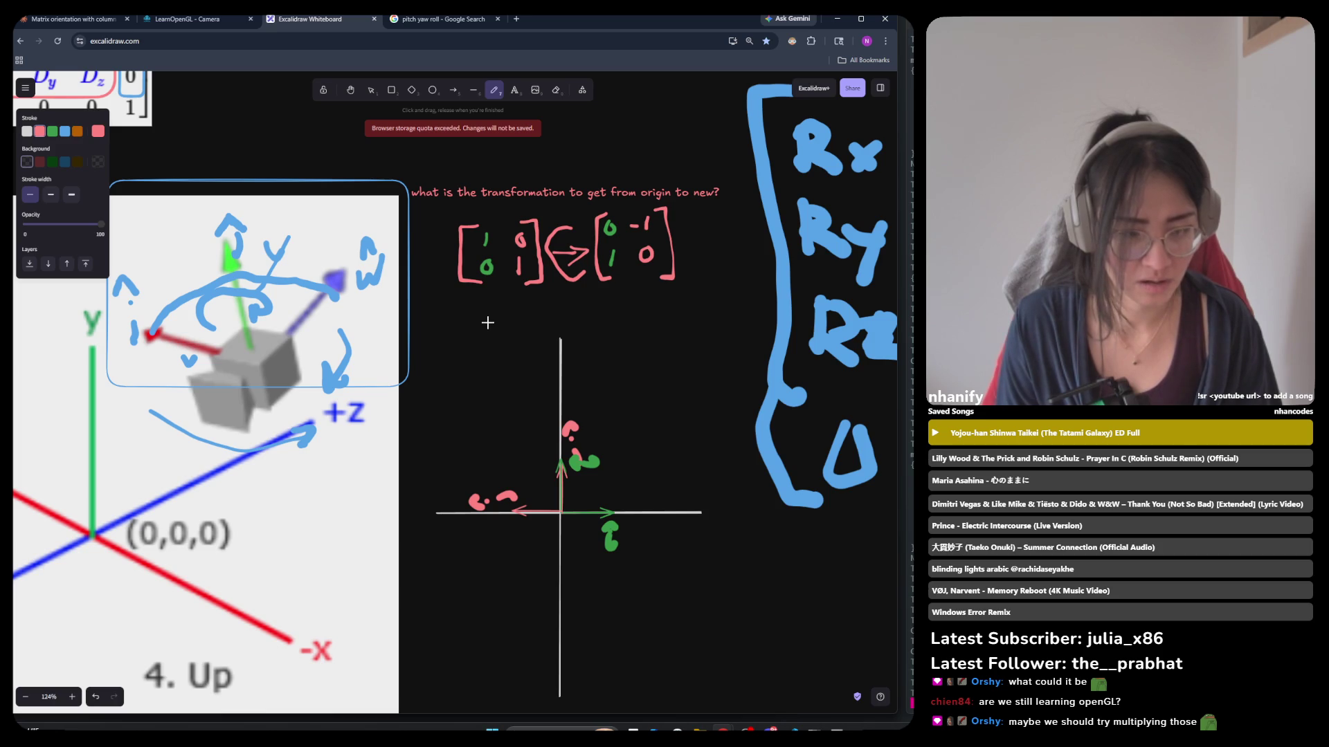
pyautogui.moveTo(491, 217)
pyautogui.mouseDown()
pyautogui.moveTo(460, 260)
pyautogui.moveTo(506, 277)
pyautogui.moveTo(492, 219)
pyautogui.mouseUp()
pyautogui.moveTo(613, 207)
pyautogui.mouseDown()
pyautogui.moveTo(602, 279)
pyautogui.moveTo(619, 205)
pyautogui.mouseUp()
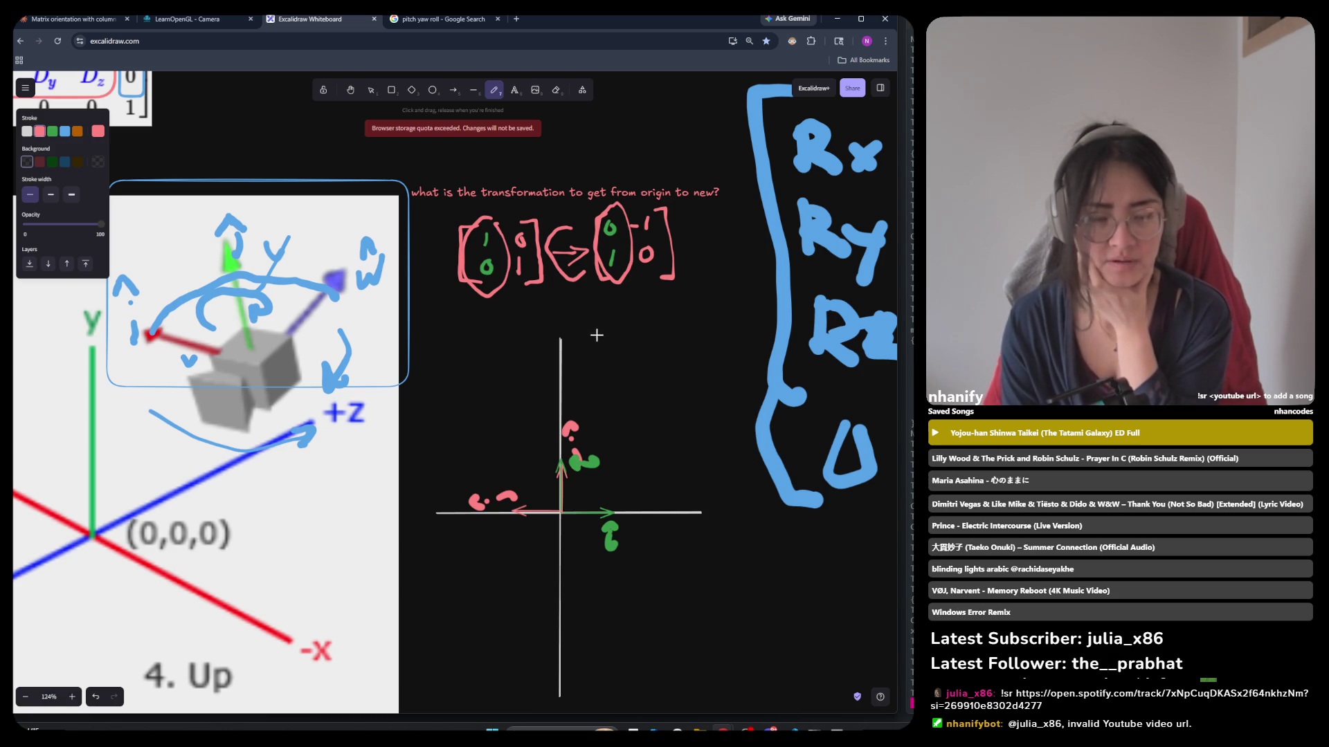
pyautogui.moveTo(677, 316)
pyautogui.mouseDown()
pyautogui.moveTo(680, 342)
pyautogui.moveTo(685, 325)
pyautogui.moveTo(695, 341)
pyautogui.mouseUp()
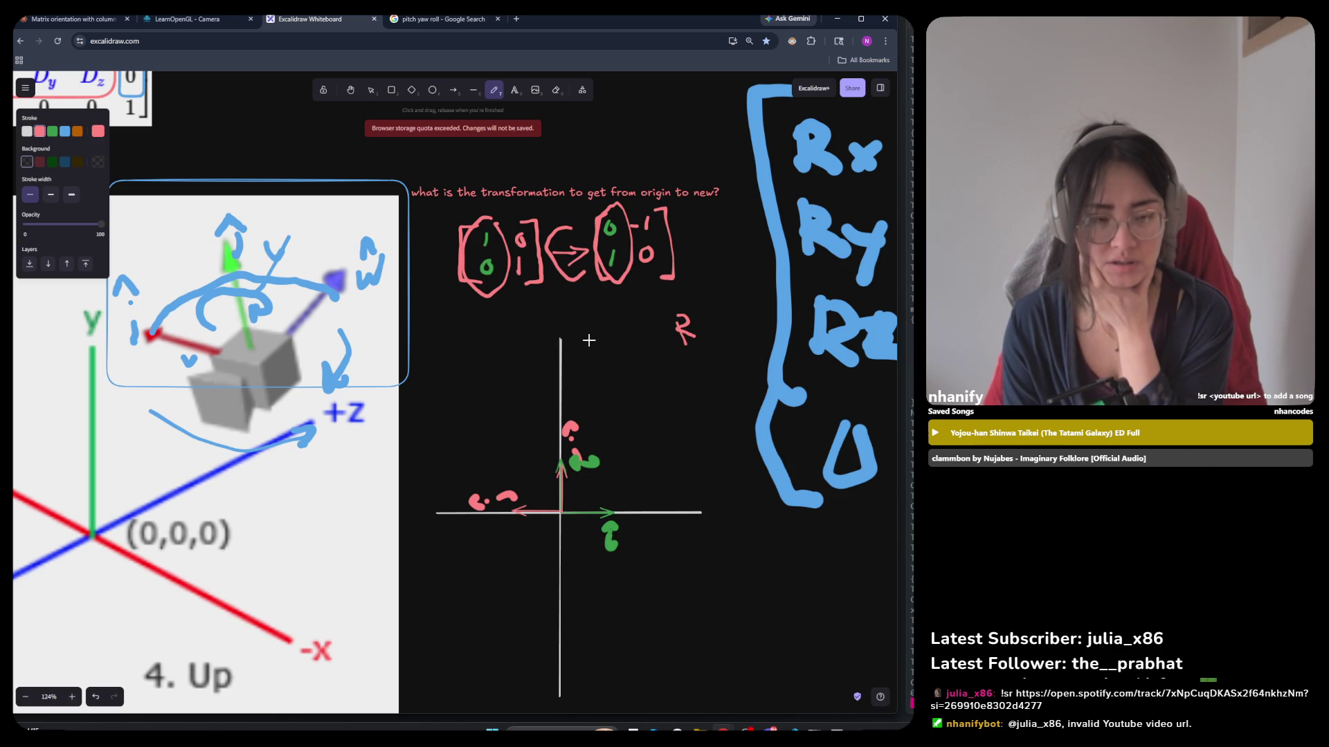
pyautogui.moveTo(639, 340); pyautogui.dragTo(651, 344)
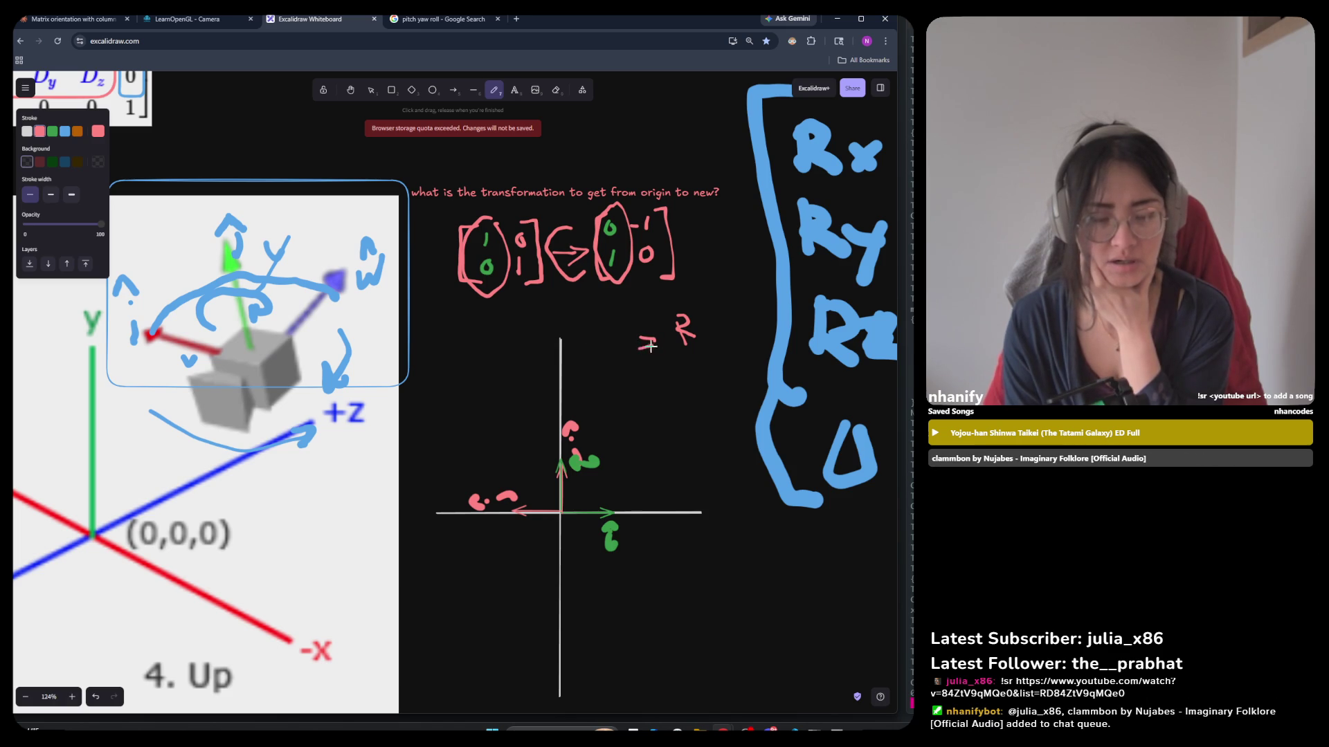
pyautogui.hotkey('ctrl', 'z')
pyautogui.hotkey('ctrl', 'z')
pyautogui.hotkey('ctrl', 'z')
pyautogui.hotkey('ctrl', 'z')
pyautogui.moveTo(616, 351)
pyautogui.mouseDown()
pyautogui.moveTo(618, 326)
pyautogui.moveTo(676, 337)
pyautogui.moveTo(681, 320)
pyautogui.mouseUp()
pyautogui.click(655, 329)
pyautogui.click(697, 322)
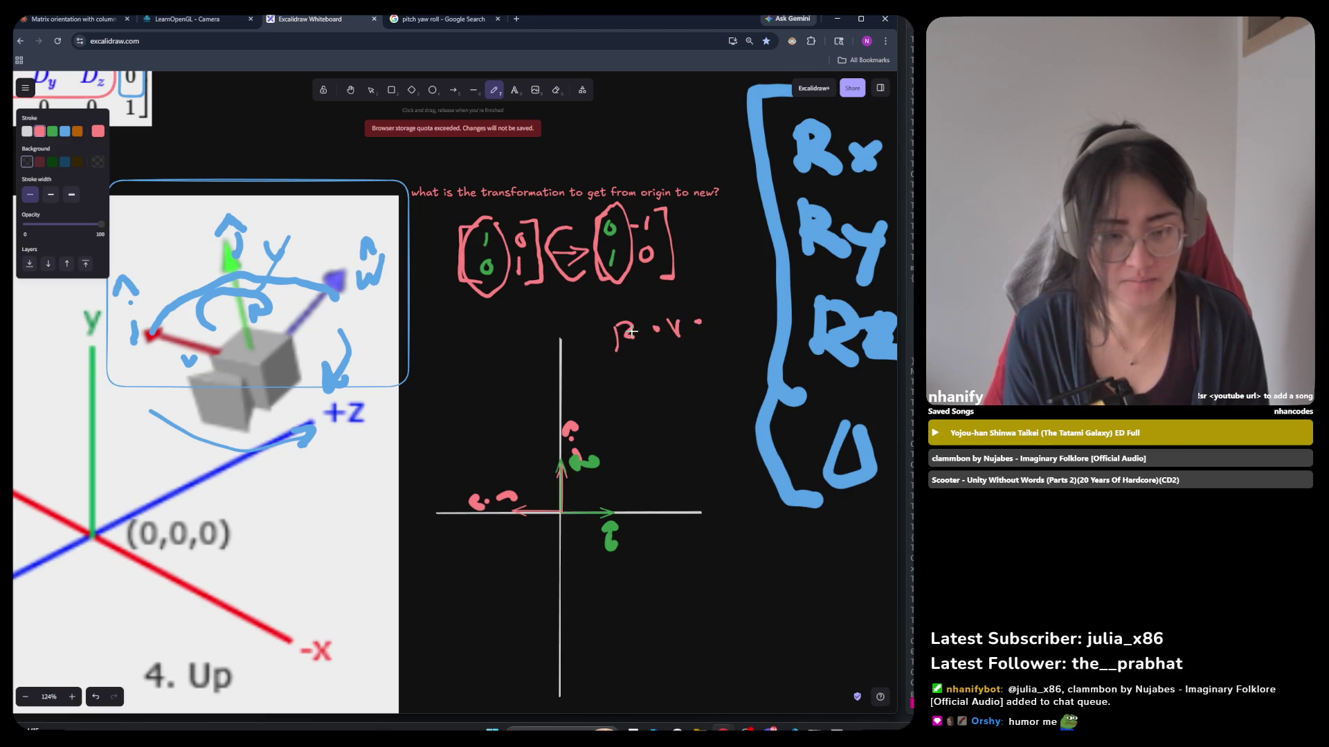
pyautogui.hotkey('ctrl', 'z')
pyautogui.hotkey('ctrl', 'z')
pyautogui.hotkey('ctrl', 'z')
pyautogui.moveTo(640, 299)
pyautogui.mouseDown()
pyautogui.moveTo(640, 329)
pyautogui.moveTo(654, 327)
pyautogui.moveTo(631, 311)
pyautogui.moveTo(580, 324)
pyautogui.moveTo(590, 301)
pyautogui.mouseUp()
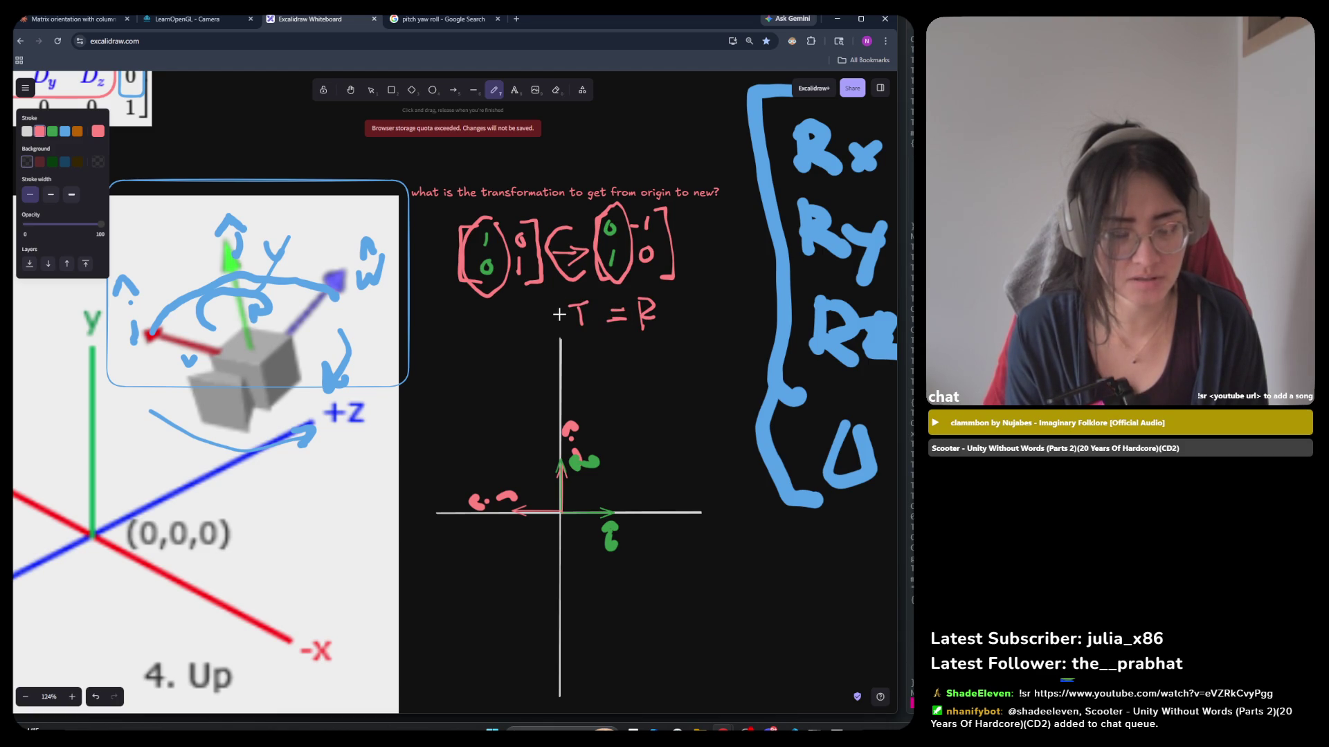
pyautogui.click(559, 316)
pyautogui.moveTo(532, 308); pyautogui.dragTo(554, 307)
pyautogui.moveTo(542, 309)
pyautogui.mouseDown()
pyautogui.moveTo(544, 331)
pyautogui.moveTo(581, 310)
pyautogui.mouseUp()
pyautogui.click(562, 320)
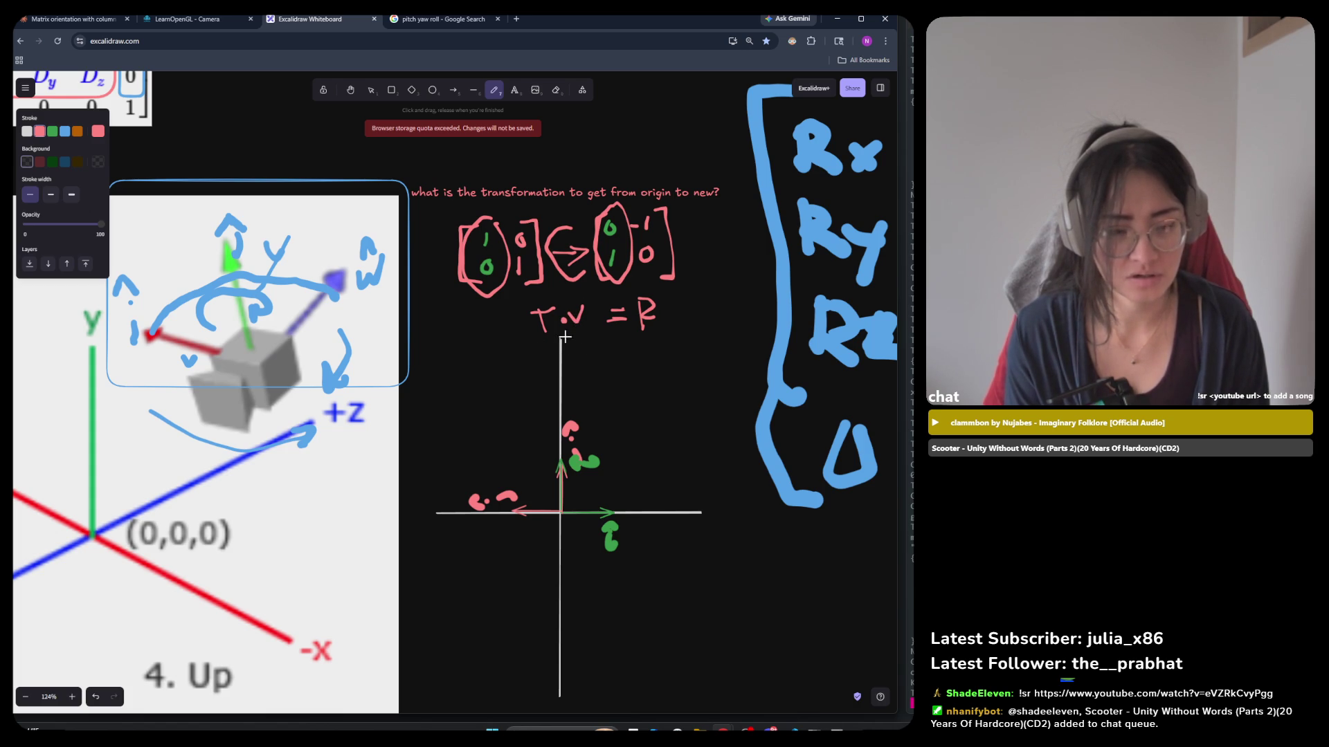
pyautogui.moveTo(566, 339); pyautogui.dragTo(674, 320)
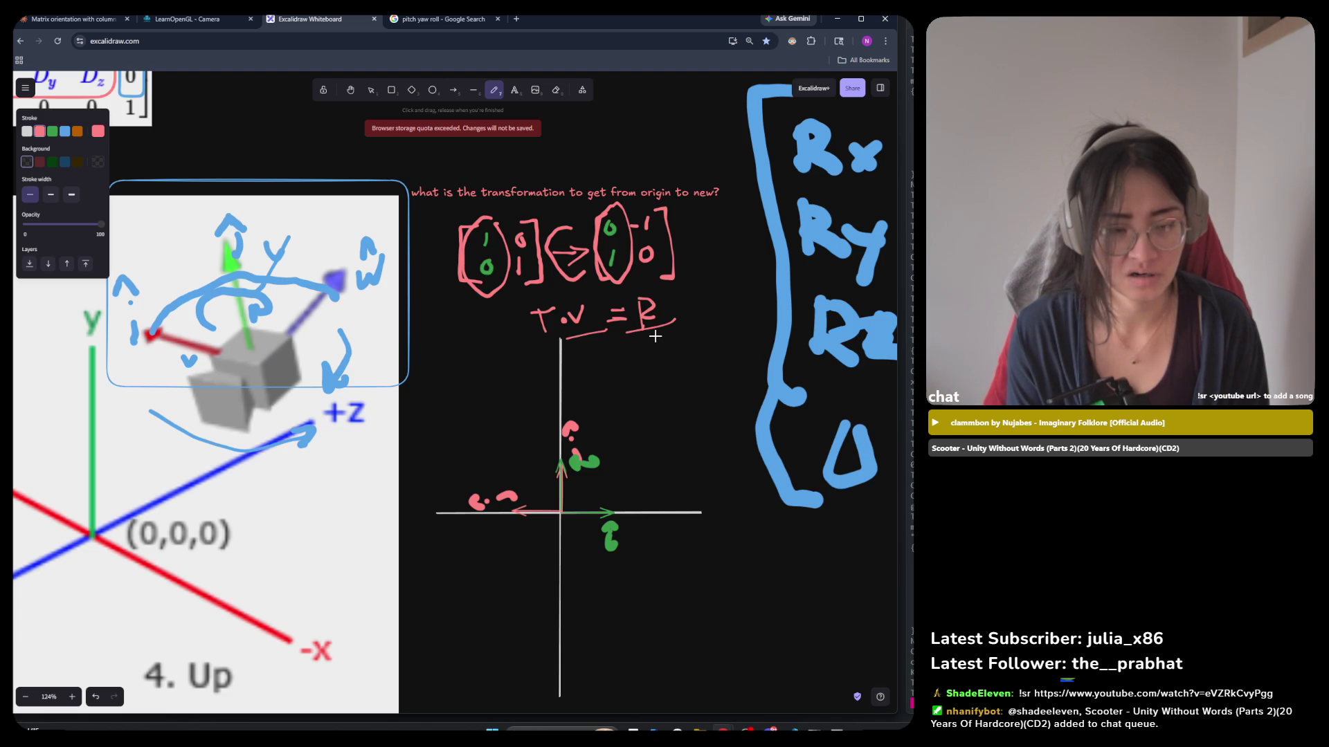
pyautogui.moveTo(653, 330)
pyautogui.mouseDown()
pyautogui.moveTo(663, 348)
pyautogui.moveTo(674, 320)
pyautogui.mouseUp()
pyautogui.moveTo(618, 379)
pyautogui.mouseDown()
pyautogui.moveTo(609, 405)
pyautogui.moveTo(626, 373)
pyautogui.moveTo(663, 388)
pyautogui.mouseUp()
pyautogui.moveTo(670, 371)
pyautogui.mouseDown()
pyautogui.moveTo(665, 393)
pyautogui.moveTo(727, 370)
pyautogui.moveTo(713, 388)
pyautogui.mouseUp()
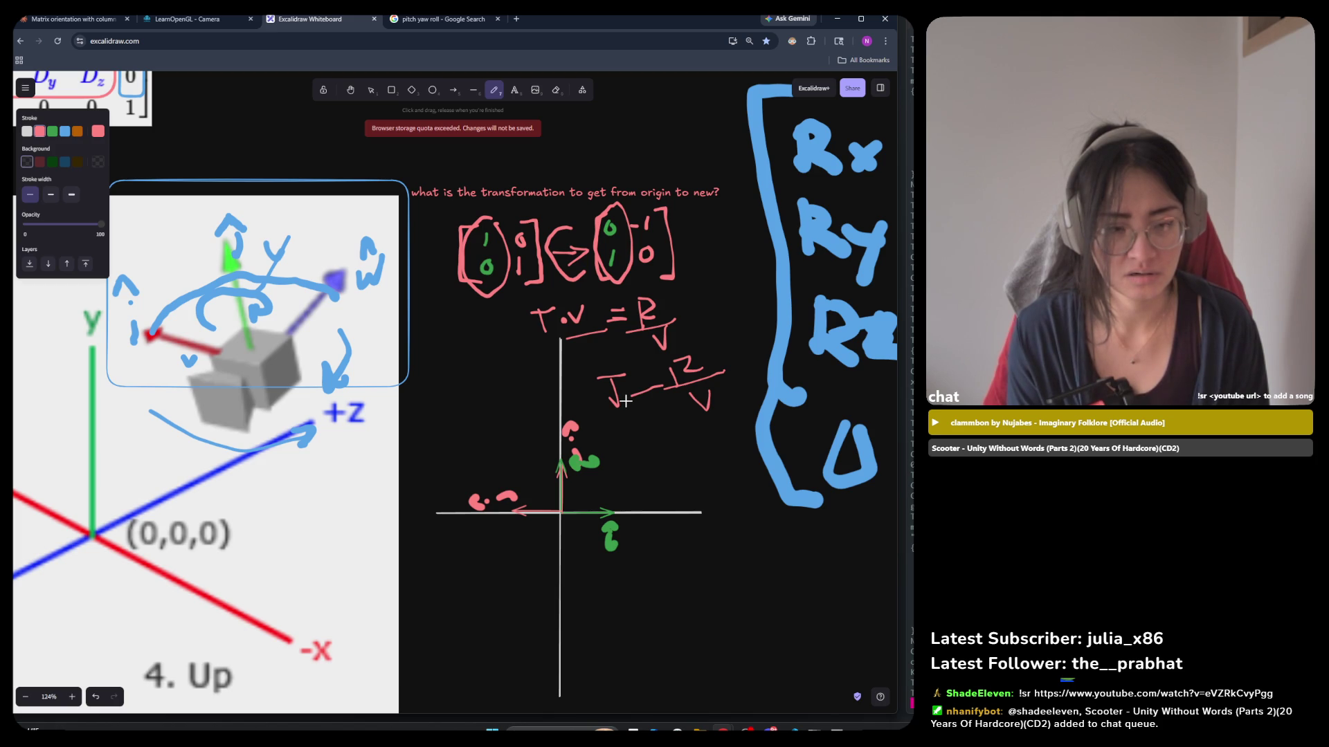
pyautogui.moveTo(692, 361); pyautogui.dragTo(748, 339)
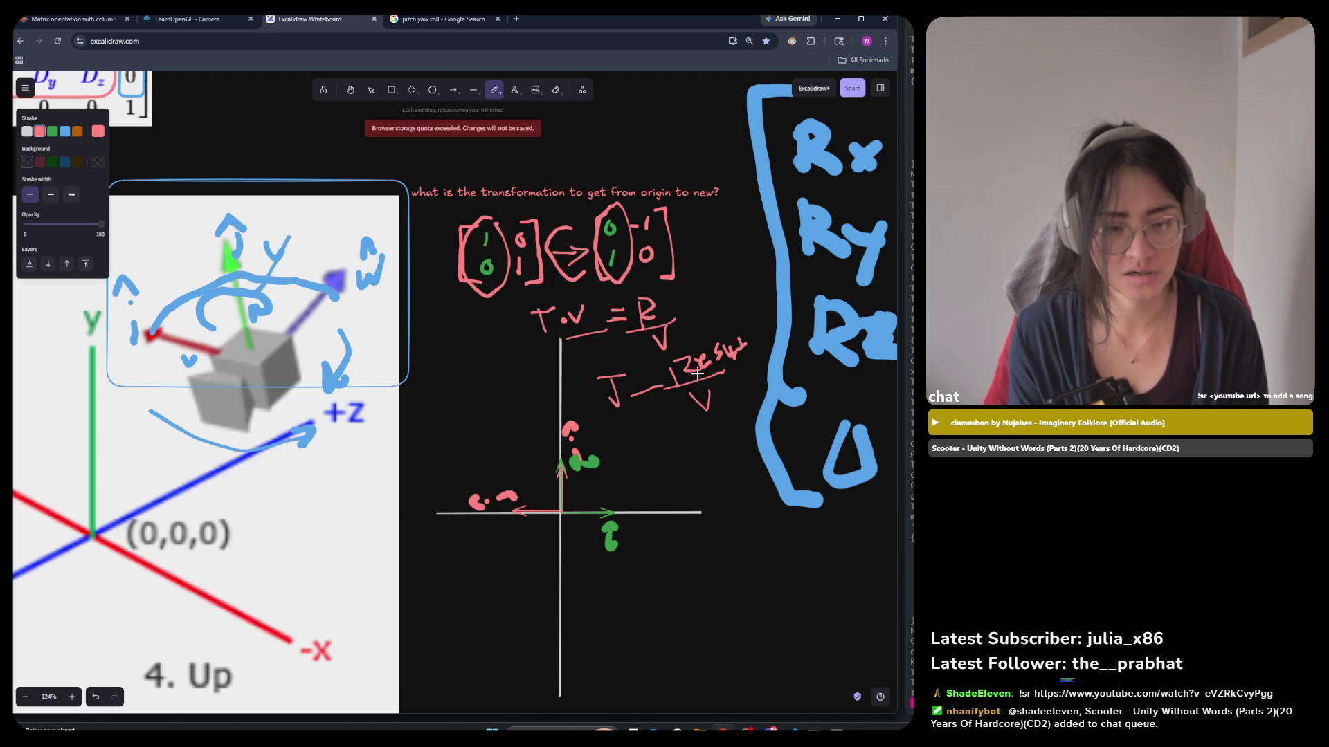
pyautogui.moveTo(656, 298)
pyautogui.mouseDown()
pyautogui.moveTo(666, 320)
pyautogui.moveTo(691, 293)
pyautogui.mouseUp()
pyautogui.hotkey('ctrl', 'z')
pyautogui.hotkey('ctrl', 'z')
pyautogui.hotkey('ctrl', 'z')
pyautogui.moveTo(740, 333)
pyautogui.mouseDown()
pyautogui.moveTo(753, 325)
pyautogui.moveTo(765, 343)
pyautogui.moveTo(774, 315)
pyautogui.moveTo(780, 326)
pyautogui.mouseUp()
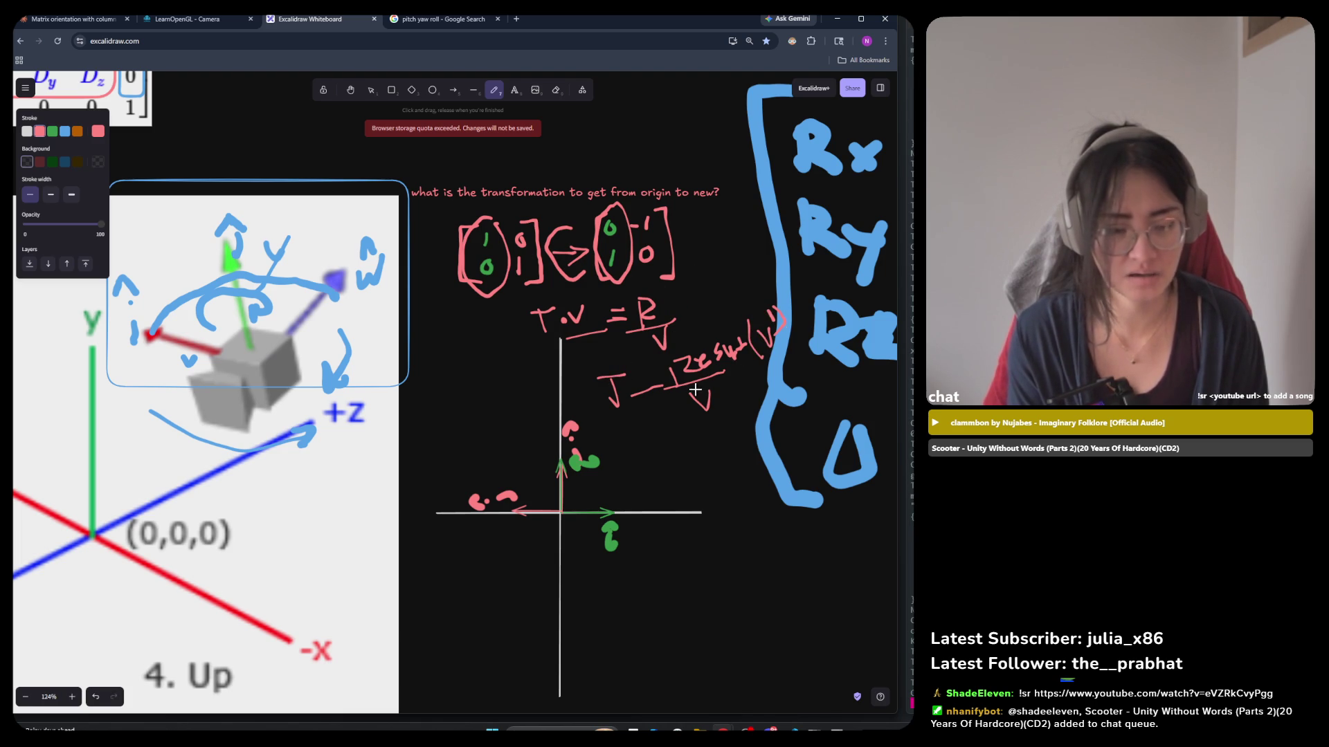
pyautogui.moveTo(630, 403); pyautogui.dragTo(669, 391)
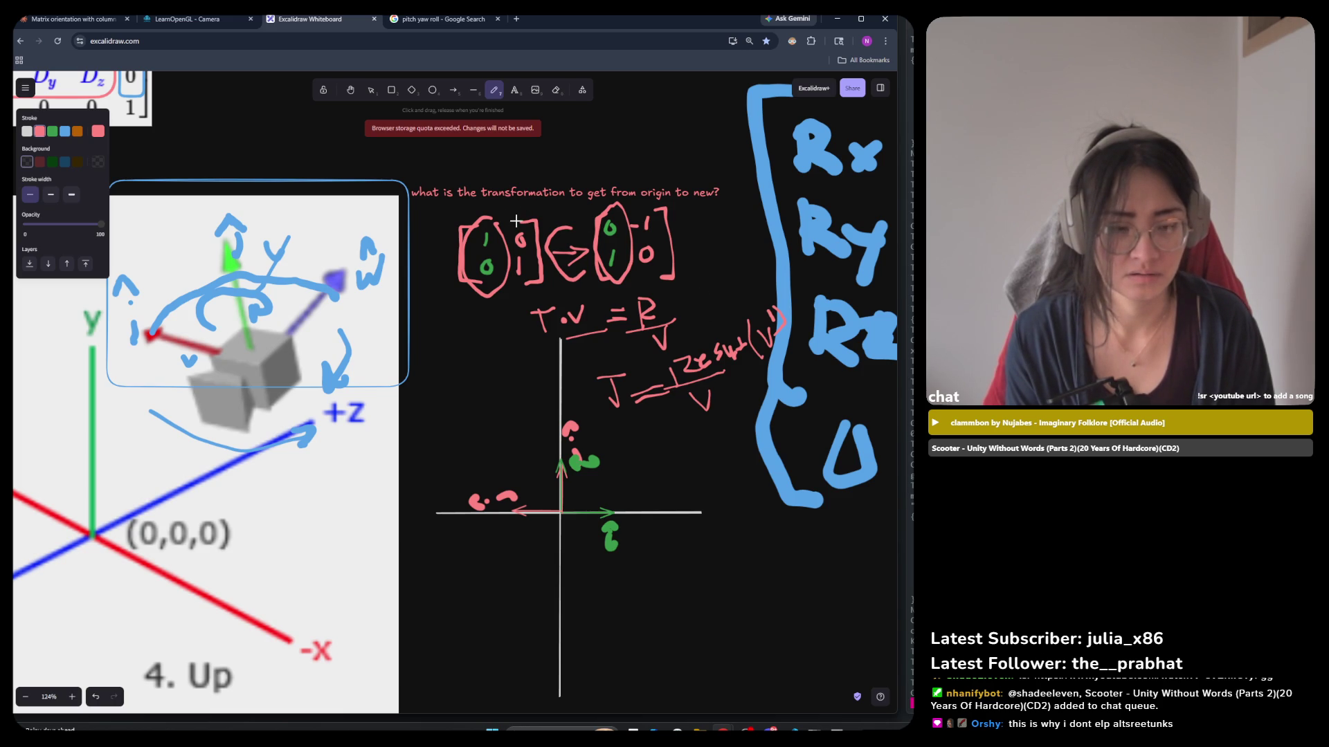
# Draw a red freehand ellipse around the J in the J = … equation.
pyautogui.moveTo(618, 350); pyautogui.dragTo(627, 347)
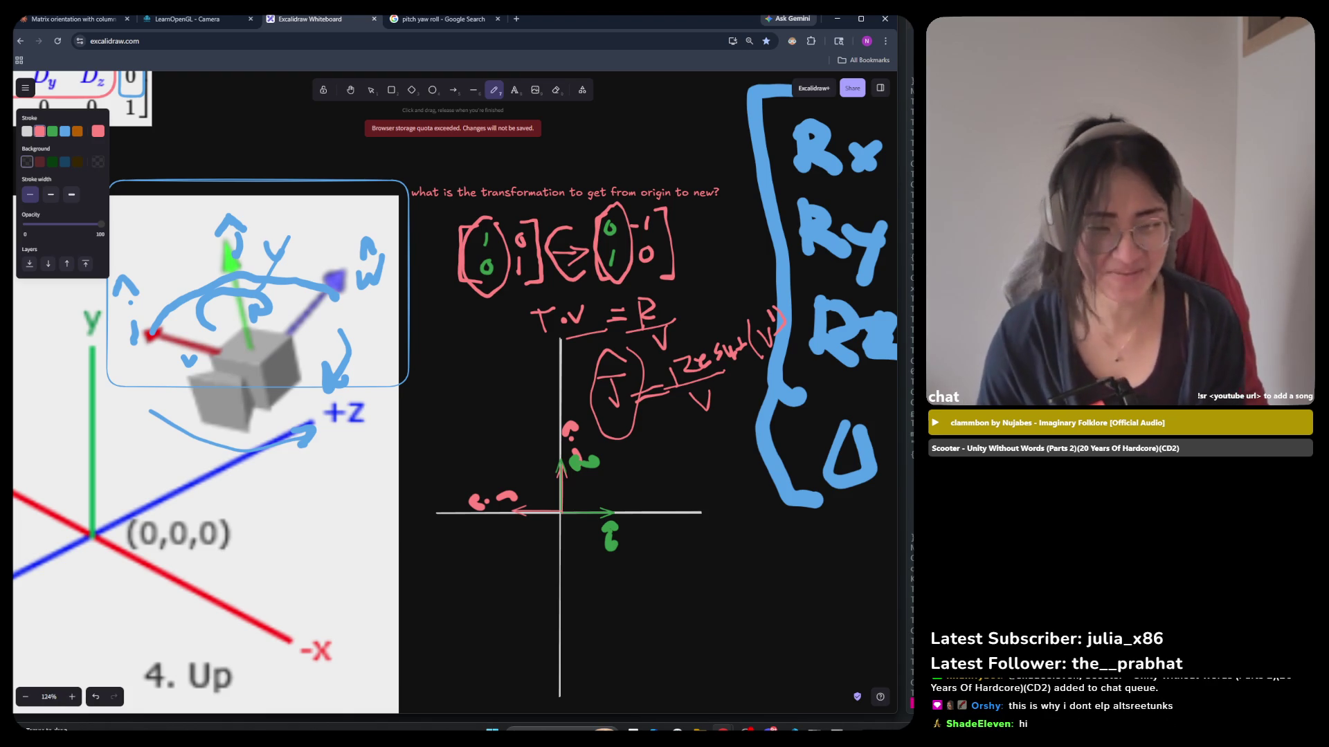
pyautogui.click(371, 90)
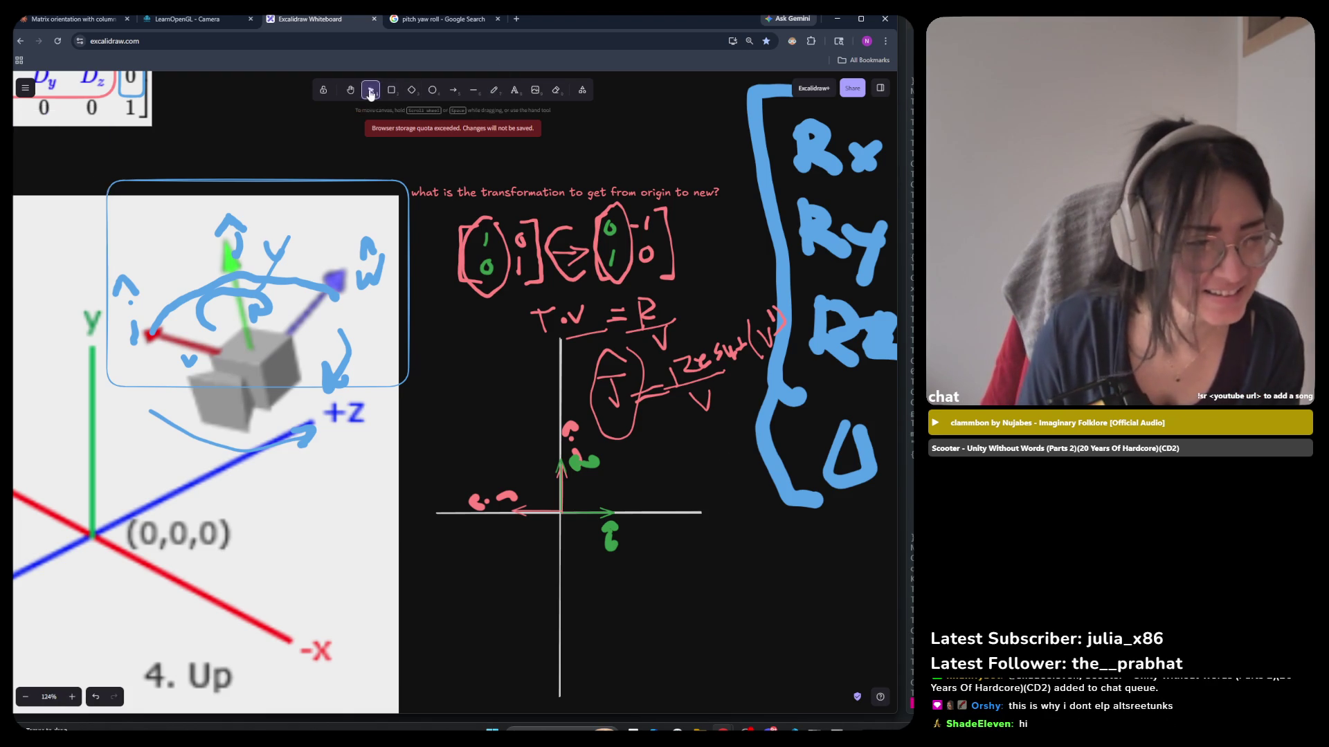
# Select the axis lines with their pink and green arrow strokes and drag the group lower.
pyautogui.moveTo(818, 444)
pyautogui.mouseDown()
pyautogui.moveTo(689, 342)
pyautogui.moveTo(536, 331)
pyautogui.mouseUp()
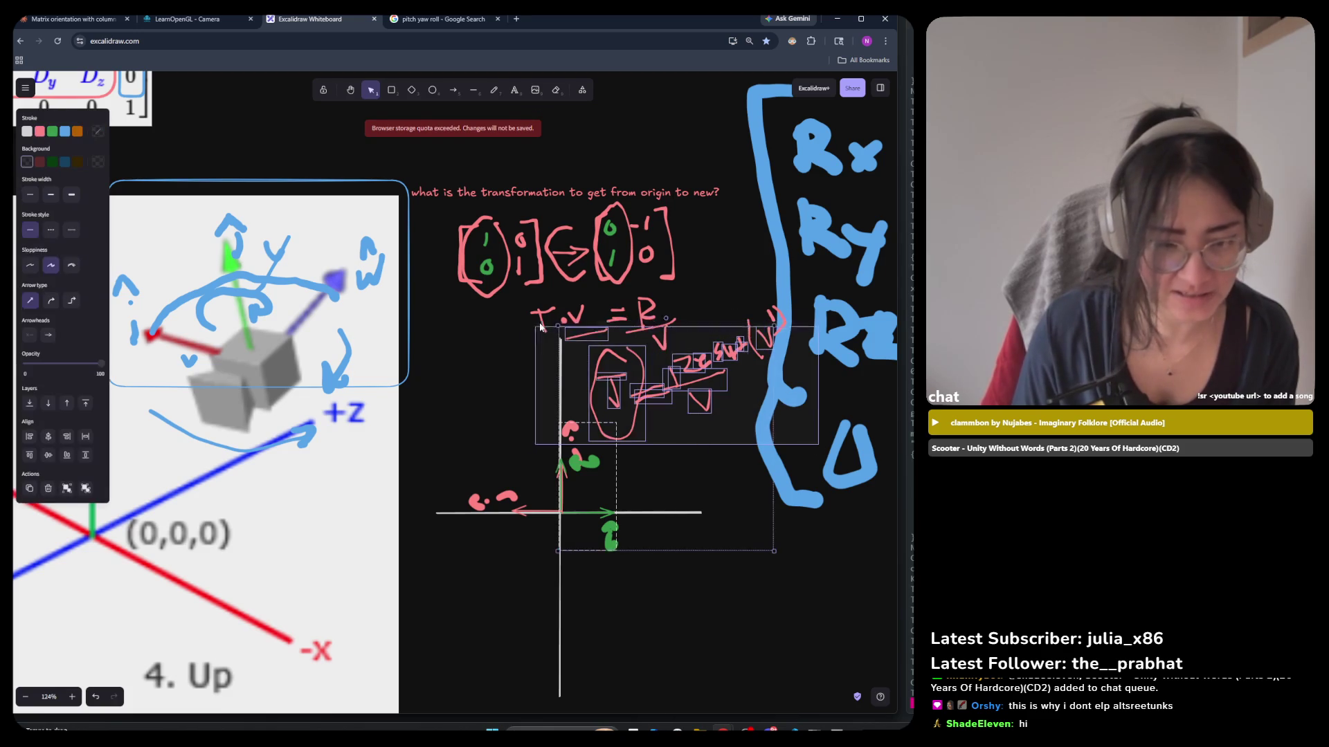
pyautogui.click(740, 460)
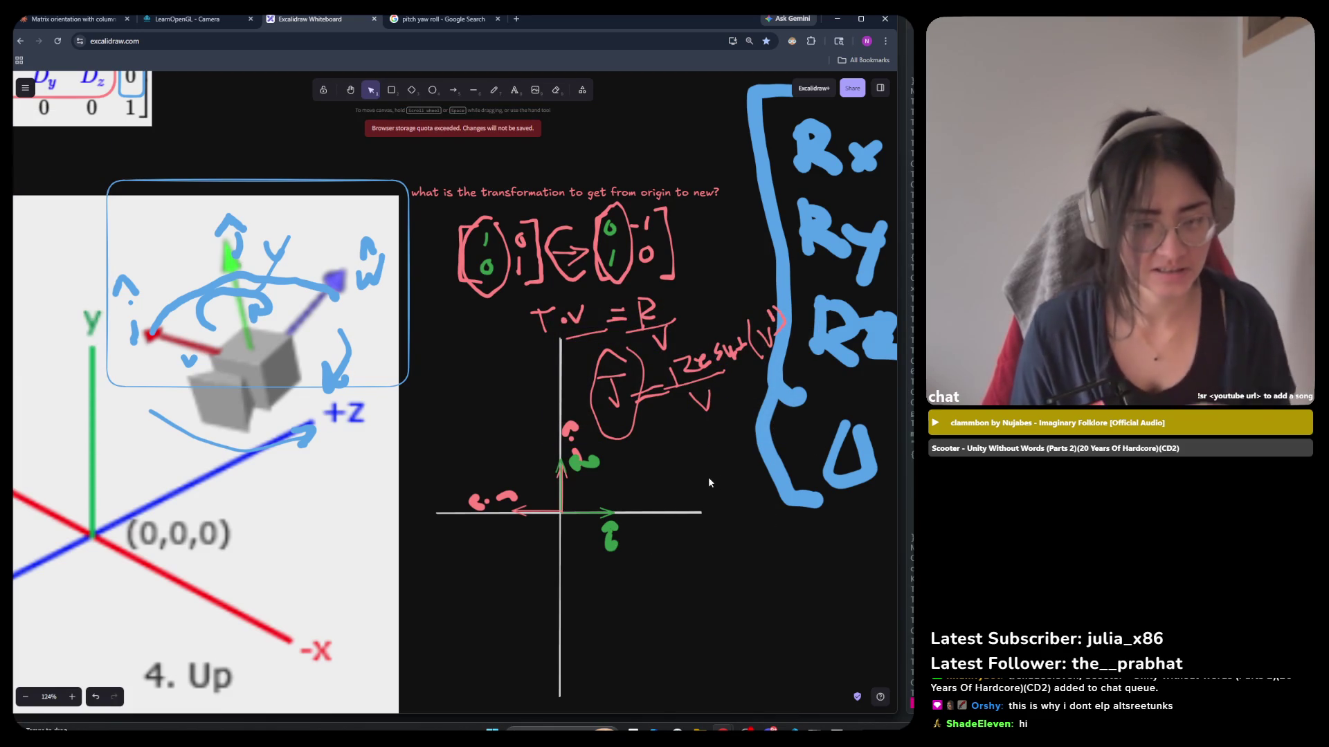
pyautogui.moveTo(757, 676)
pyautogui.mouseDown()
pyautogui.moveTo(526, 564)
pyautogui.moveTo(450, 419)
pyautogui.moveTo(438, 420)
pyautogui.mouseUp()
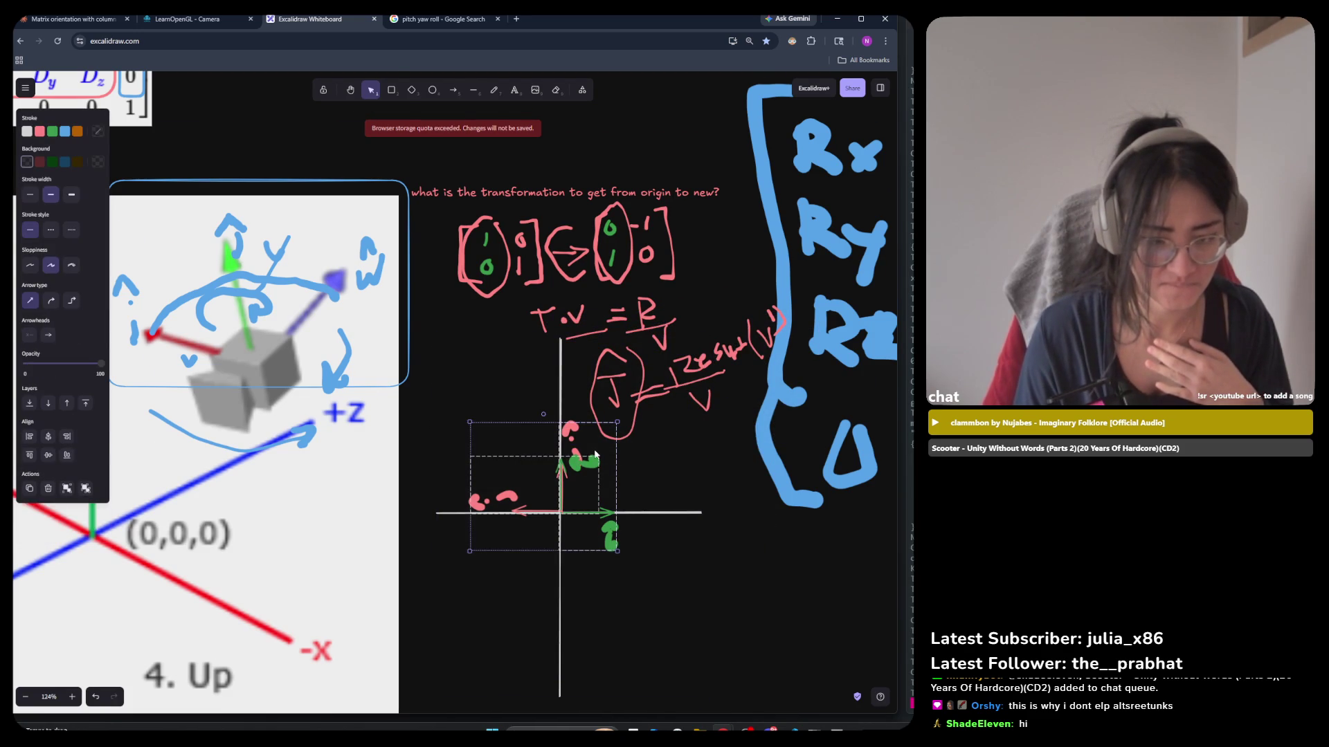
pyautogui.scroll(-3, 584, 447)
pyautogui.moveTo(574, 408)
pyautogui.mouseDown()
pyautogui.moveTo(574, 446)
pyautogui.moveTo(573, 406)
pyautogui.mouseUp()
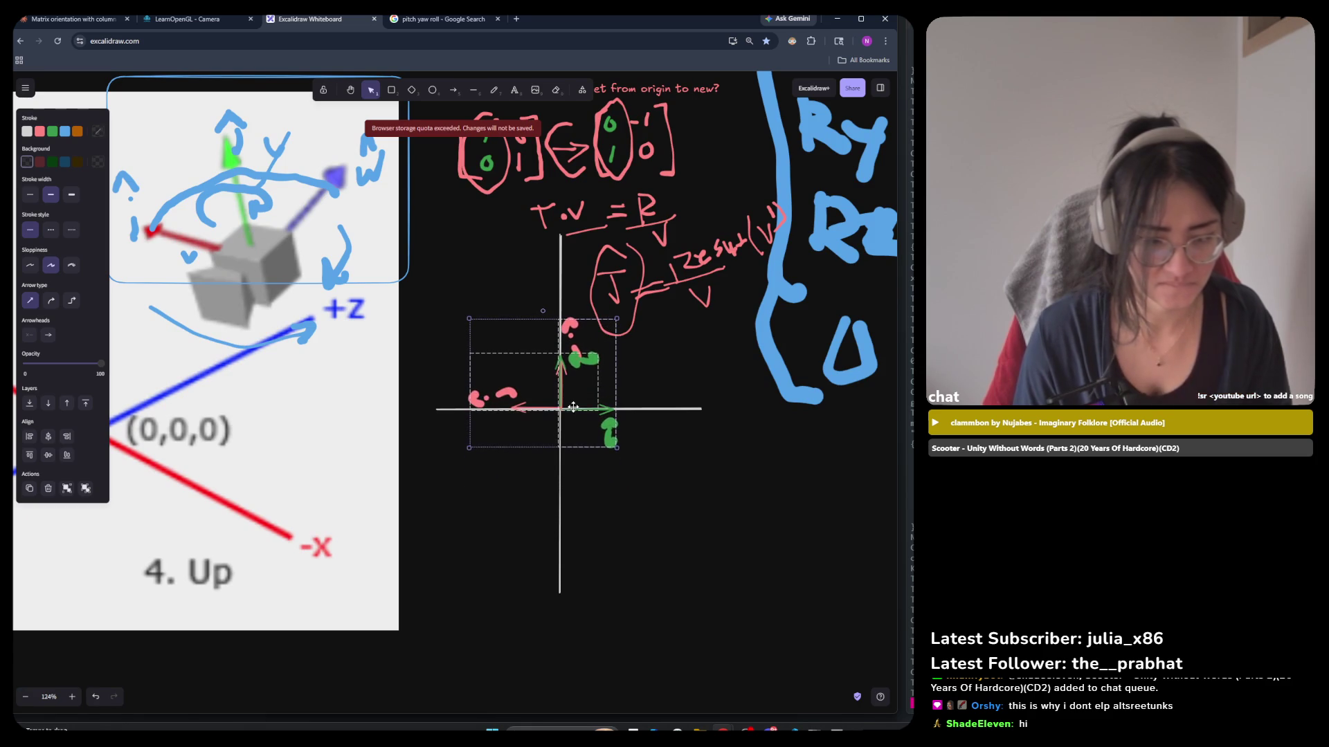
pyautogui.keyDown('shift'); pyautogui.click(660, 410); pyautogui.keyUp('shift')
pyautogui.moveTo(659, 410); pyautogui.dragTo(652, 549)
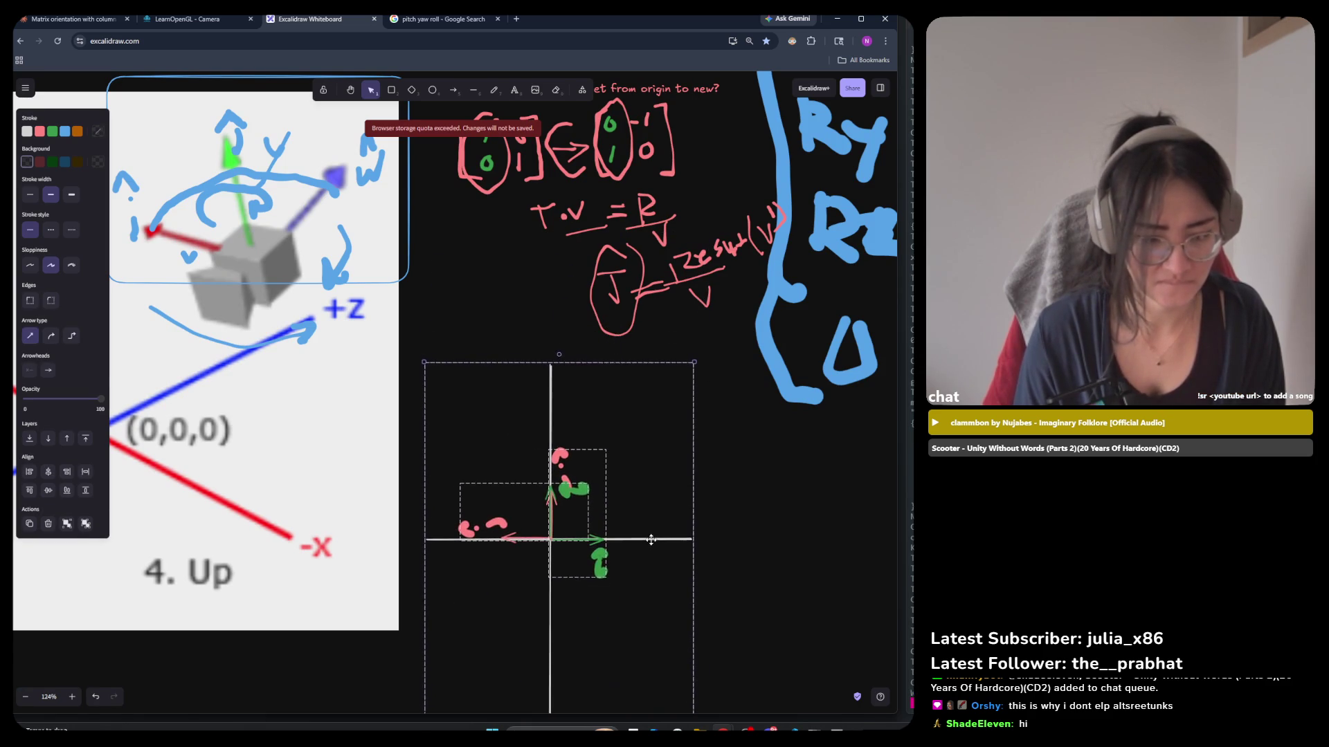
pyautogui.click(788, 459)
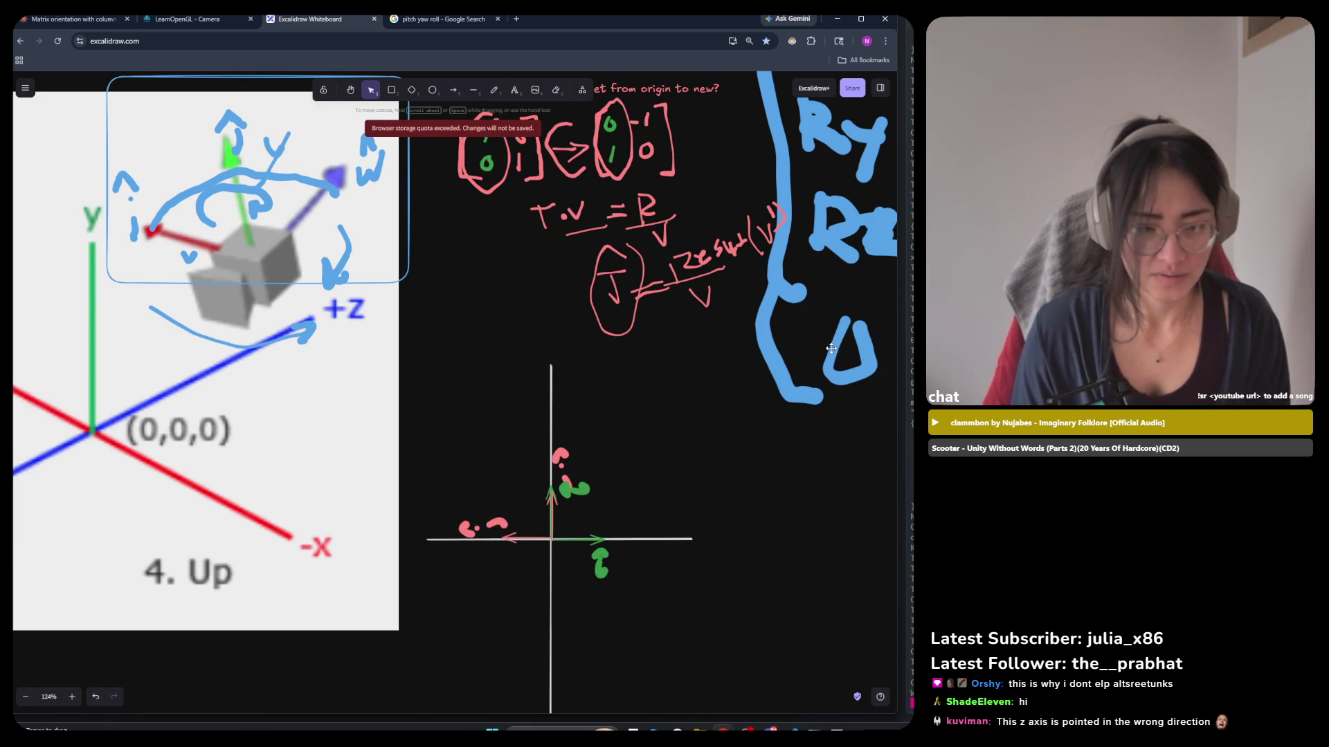
pyautogui.scroll(1, 832, 355)
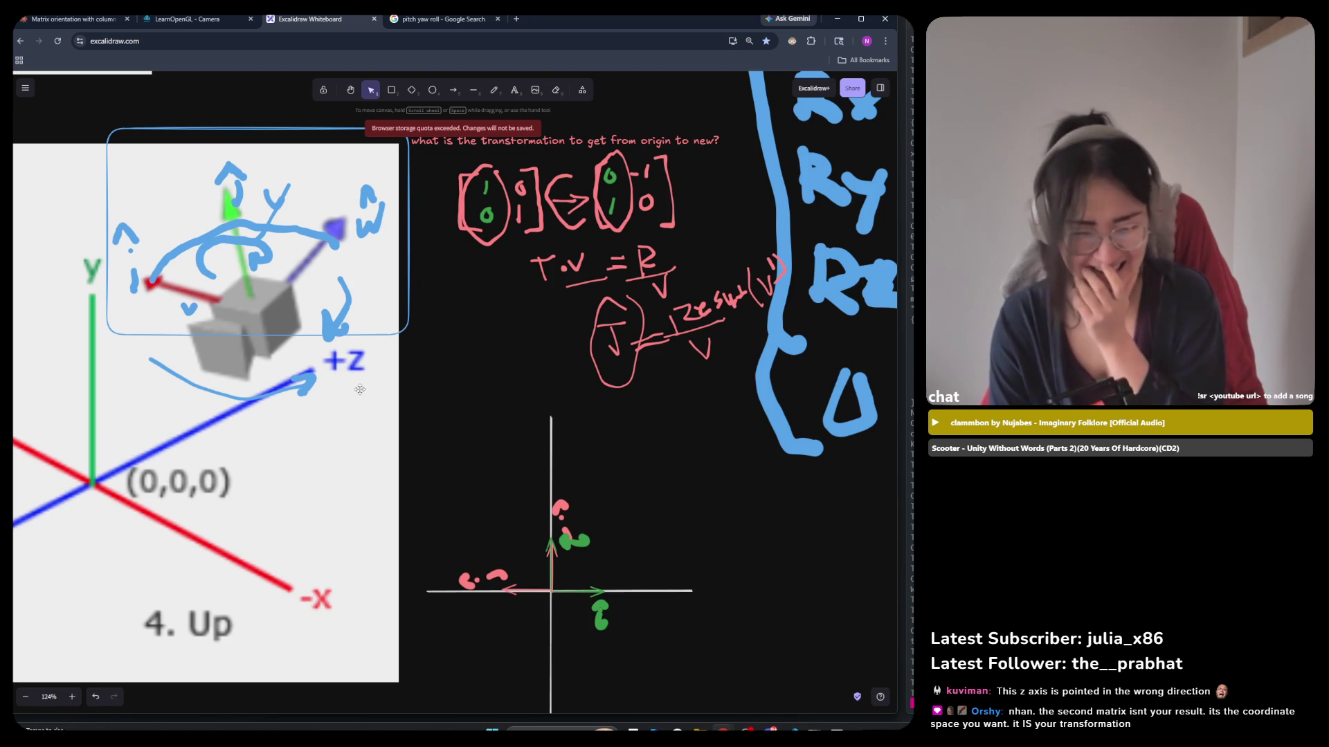
pyautogui.scroll(-4, 361, 391)
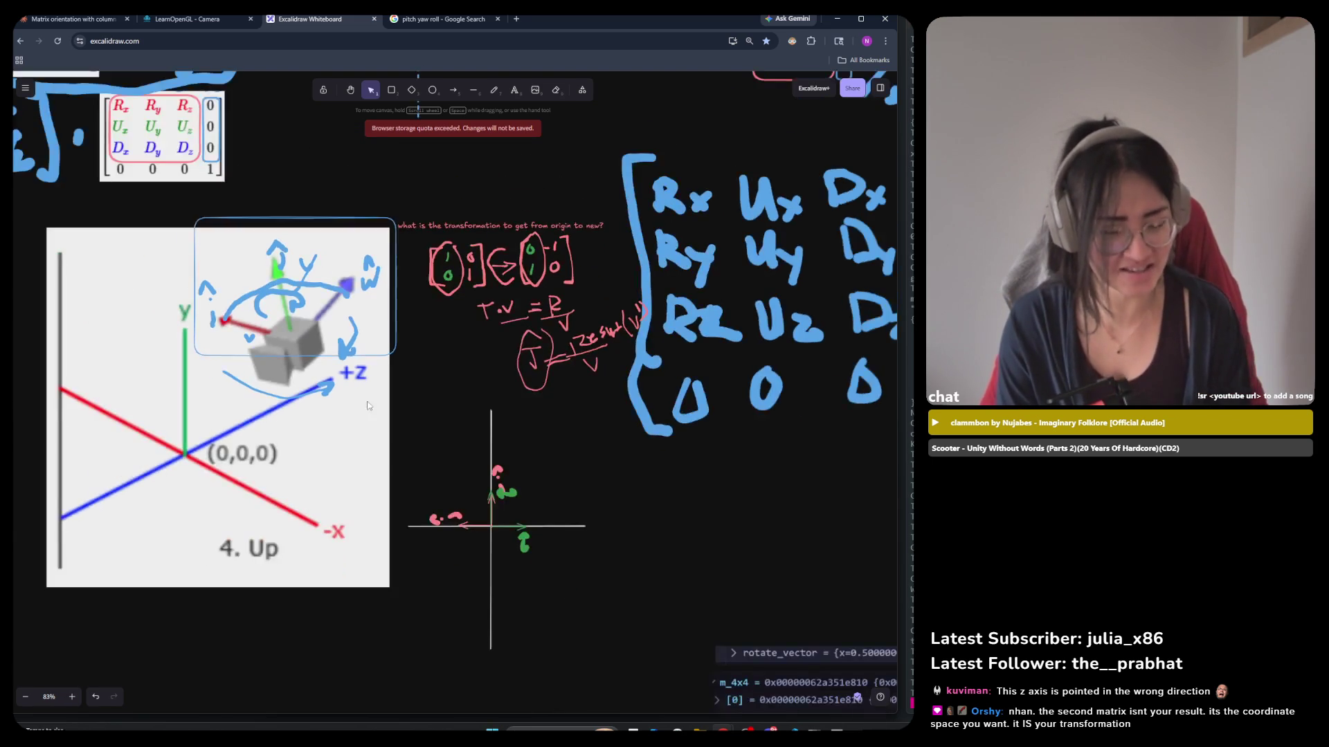
pyautogui.scroll(1, 371, 404)
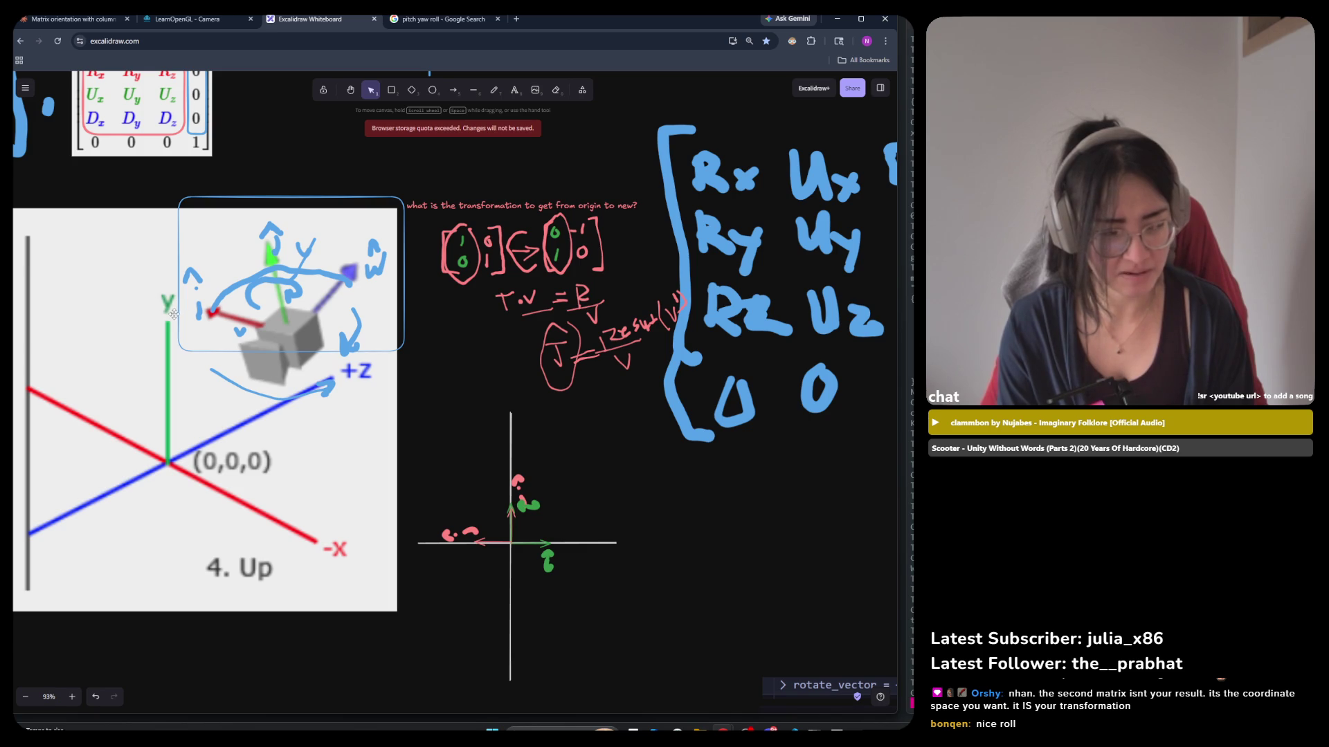
# Frame the axes sketch in a pink rectangle and add a diagonal Z axis through the origin.
pyautogui.click(391, 90)
pyautogui.moveTo(410, 409)
pyautogui.mouseDown()
pyautogui.moveTo(530, 522)
pyautogui.moveTo(610, 670)
pyautogui.mouseUp()
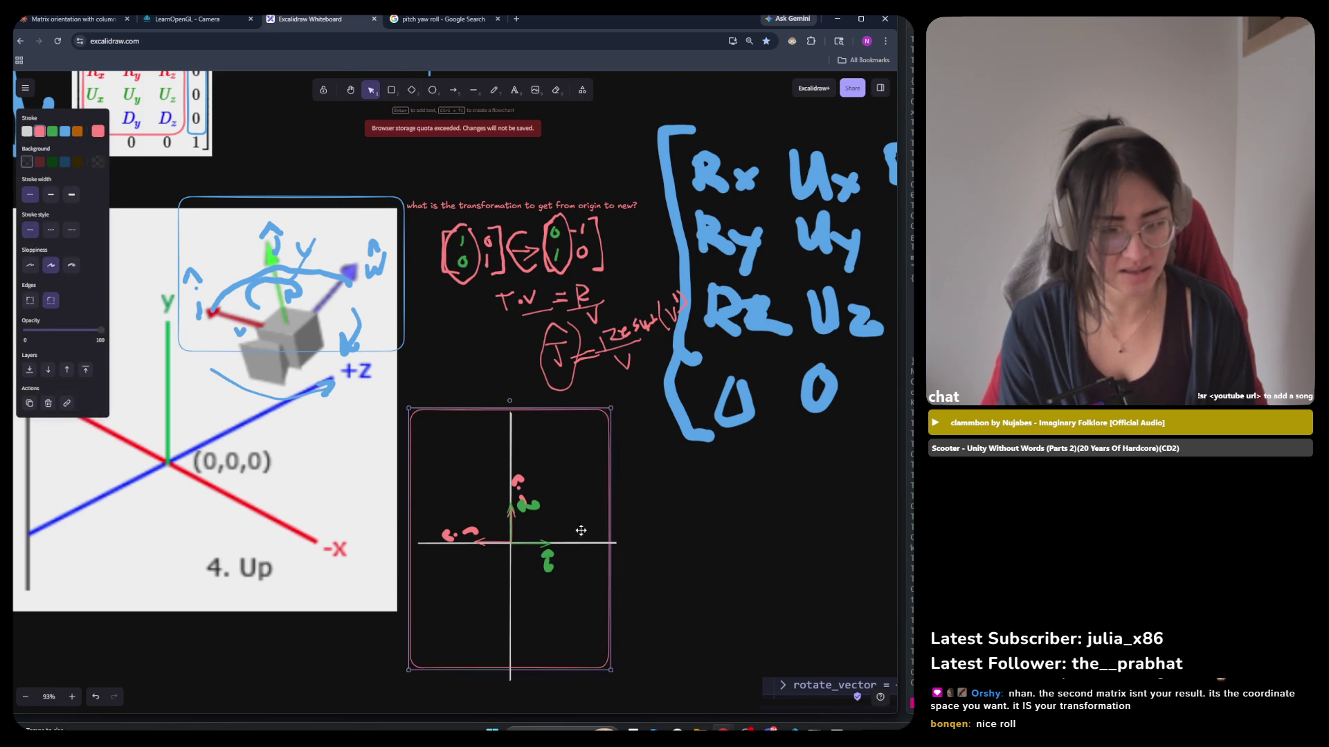
pyautogui.click(472, 90)
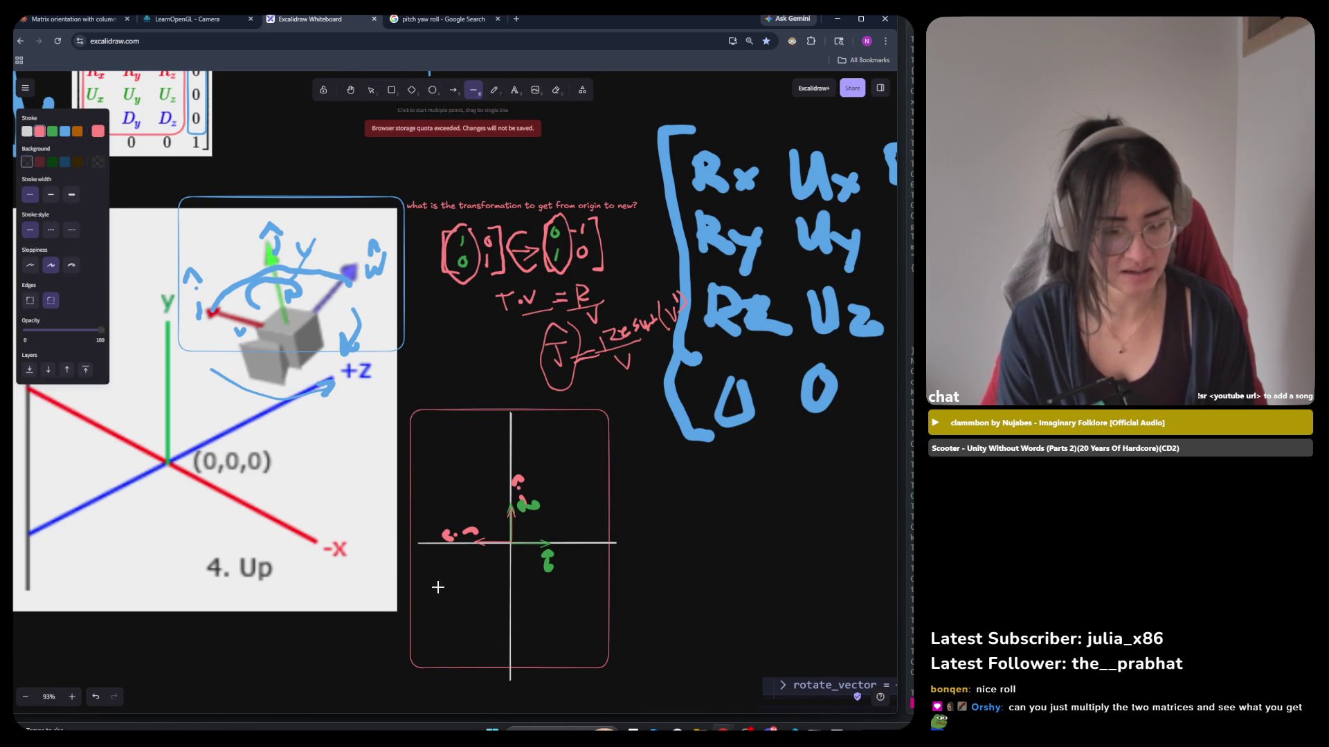
pyautogui.moveTo(467, 604); pyautogui.dragTo(565, 470)
# Freehand-write the Y, X and Z labels at the ends of the three axes.
pyautogui.click(494, 90)
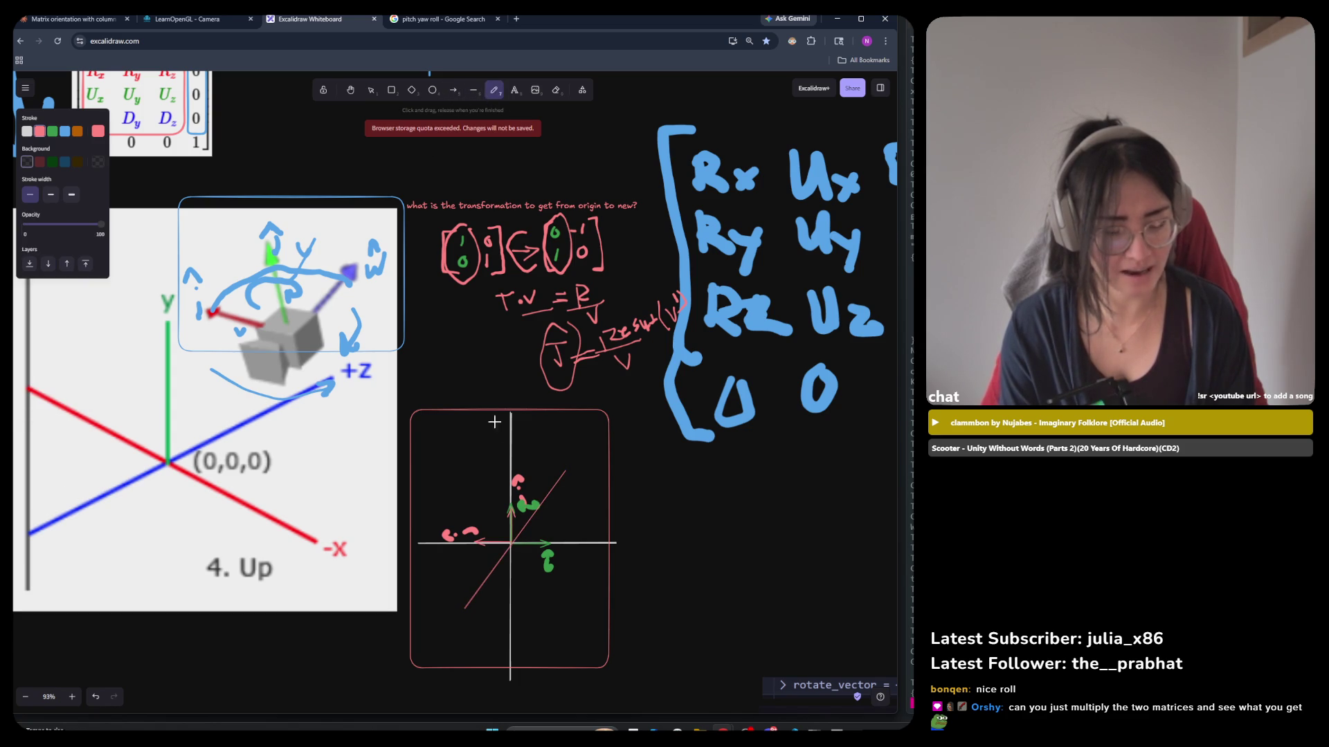
pyautogui.moveTo(498, 395)
pyautogui.mouseDown()
pyautogui.moveTo(512, 391)
pyautogui.moveTo(500, 422)
pyautogui.mouseUp()
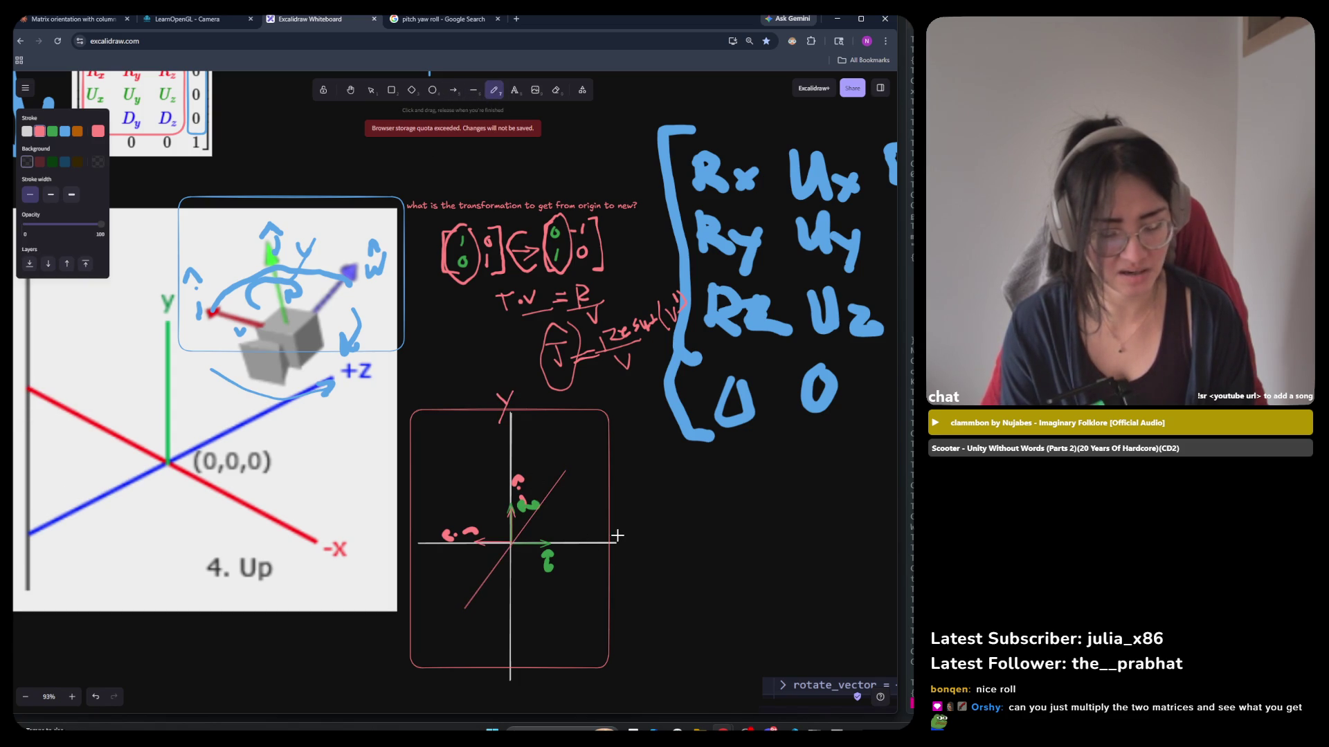
pyautogui.moveTo(618, 535)
pyautogui.mouseDown()
pyautogui.moveTo(632, 550)
pyautogui.moveTo(618, 550)
pyautogui.mouseUp()
pyautogui.moveTo(562, 456); pyautogui.dragTo(583, 472)
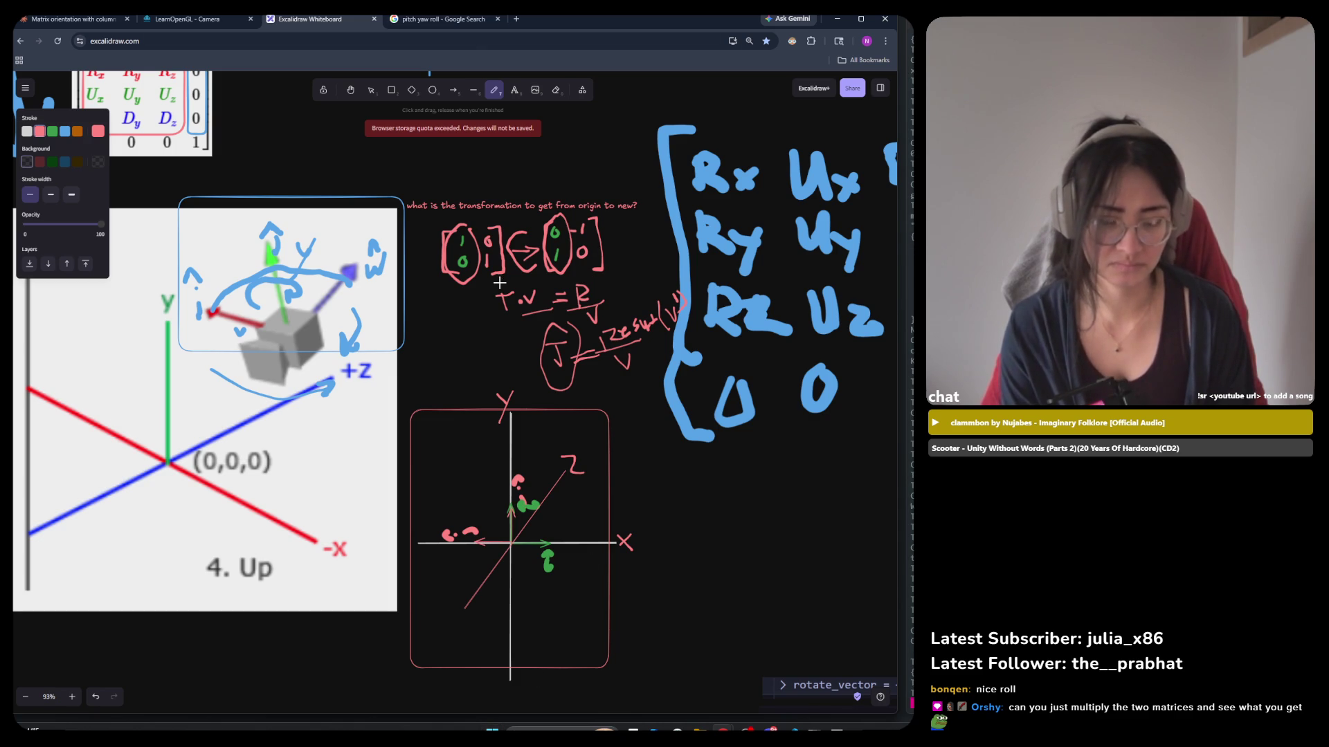
pyautogui.click(372, 90)
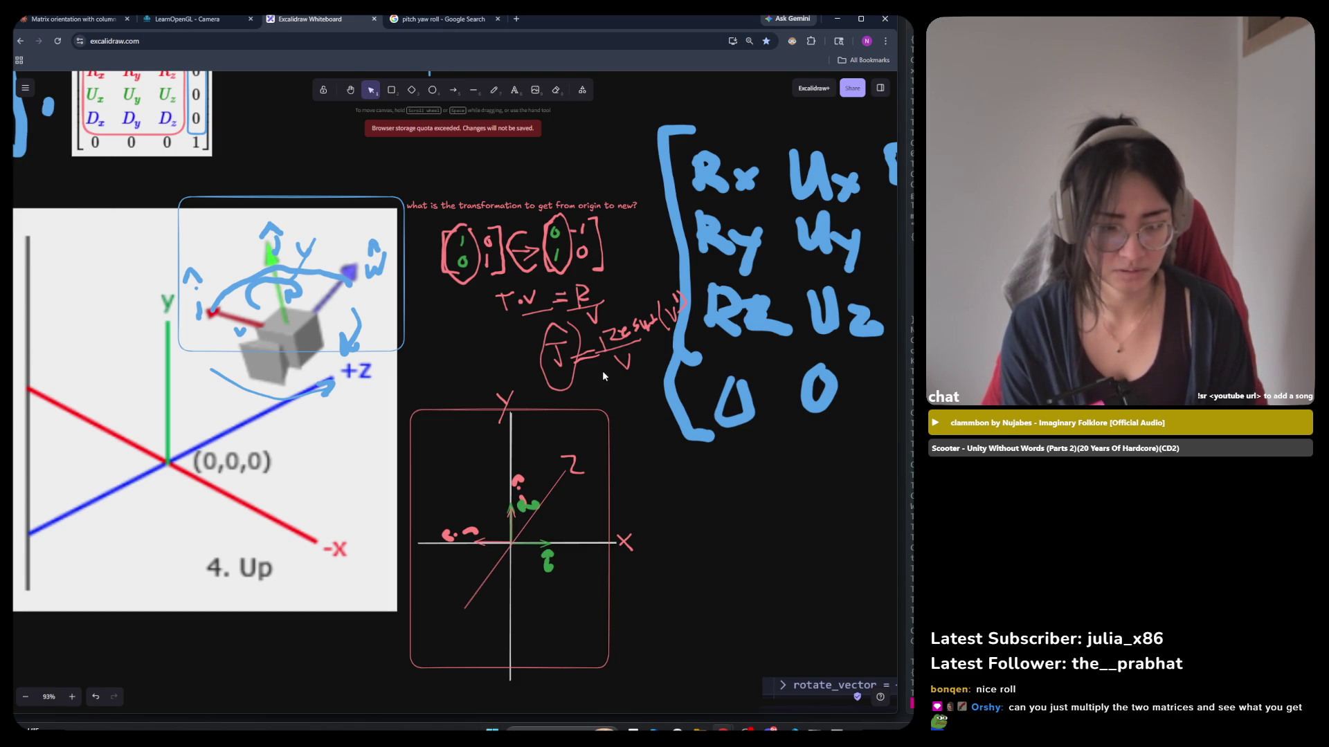
pyautogui.scroll(2, 602, 371)
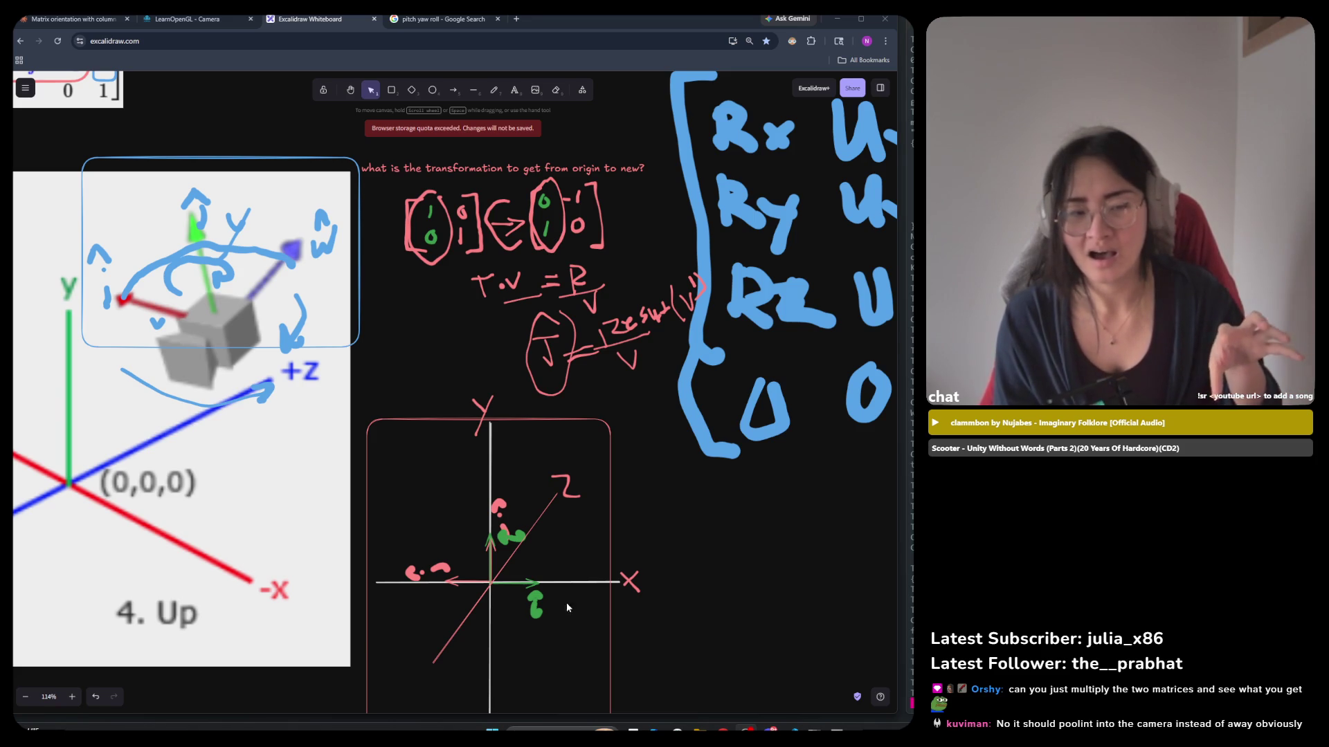
# Nudge the heading up and paste the 'it IS your transformation' chat note above the axes box.
pyautogui.moveTo(611, 180)
pyautogui.mouseDown()
pyautogui.moveTo(614, 159)
pyautogui.moveTo(504, 263)
pyautogui.mouseUp()
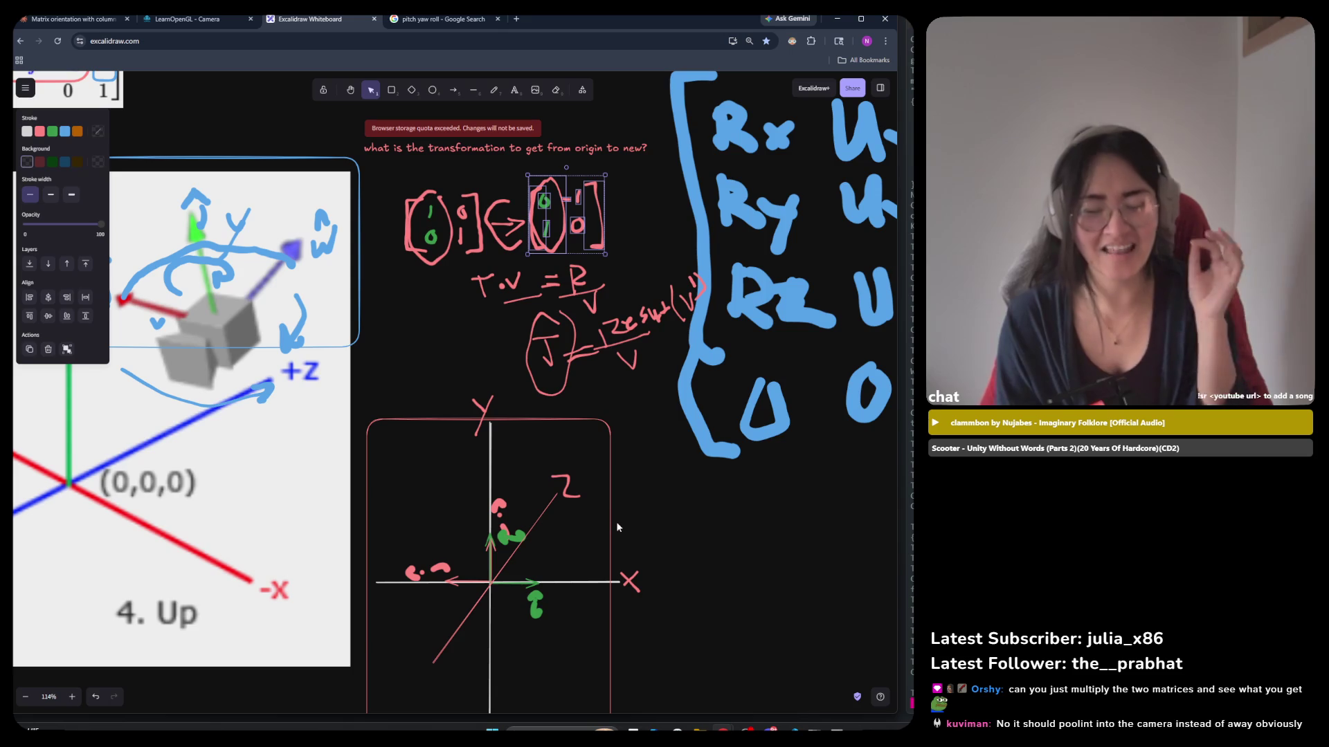
pyautogui.click(660, 488)
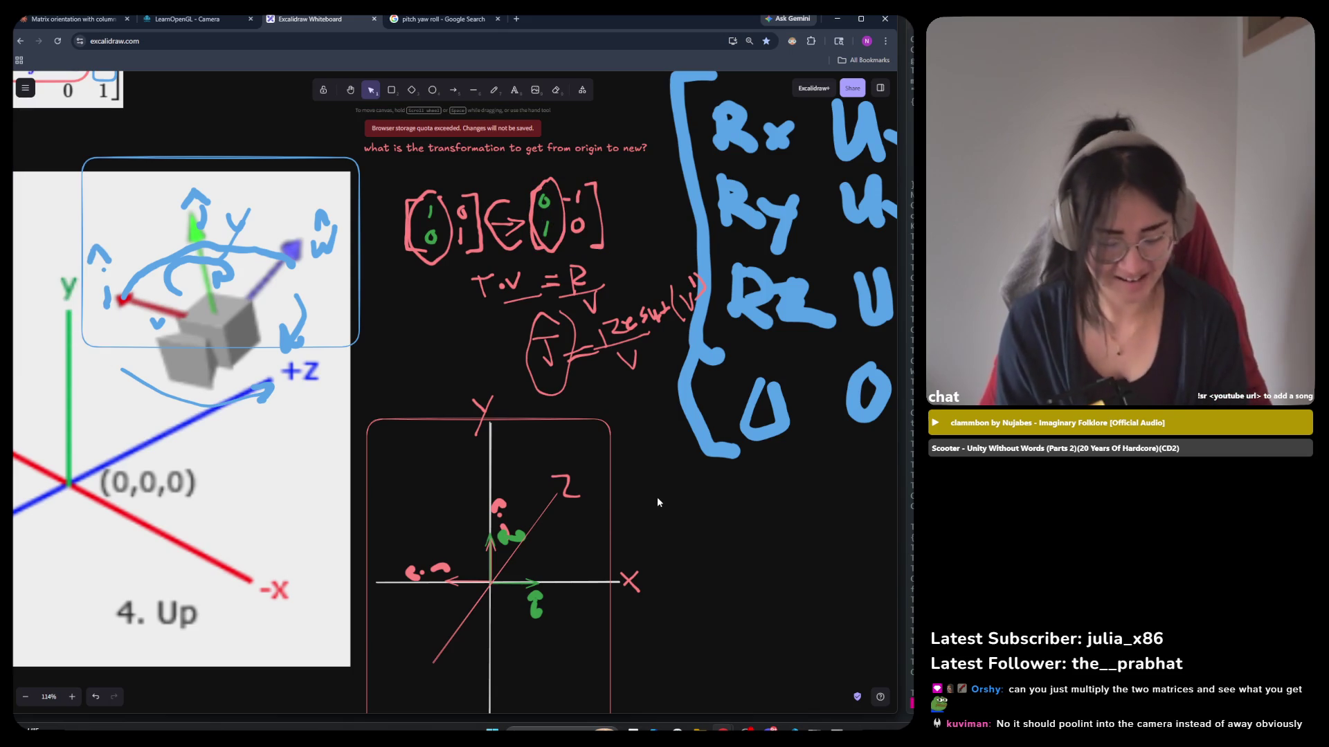
pyautogui.hotkey('ctrl', 'v')
pyautogui.moveTo(668, 504)
pyautogui.mouseDown()
pyautogui.moveTo(588, 412)
pyautogui.moveTo(614, 388)
pyautogui.mouseUp()
pyautogui.click(642, 461)
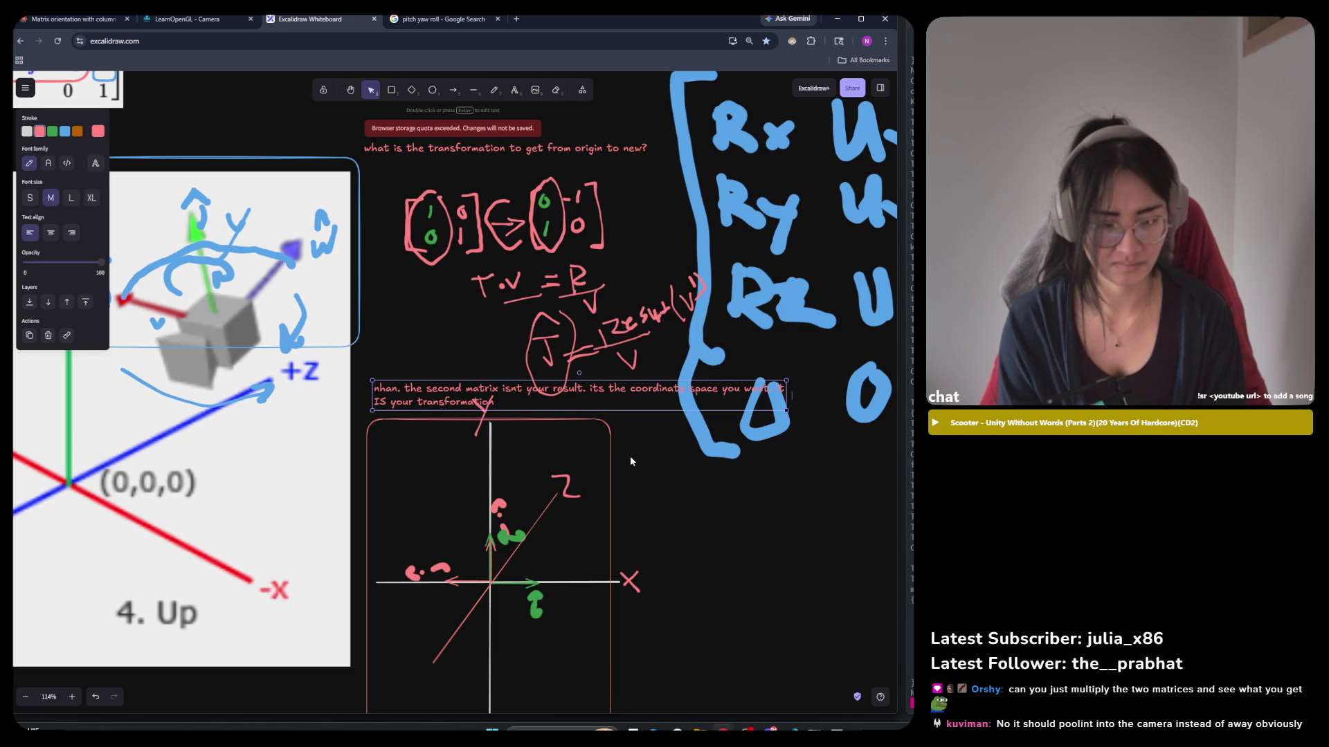
# Shift the comment sideways and move the framed axes sketch, with its Y label, further down.
pyautogui.moveTo(642, 387); pyautogui.dragTo(575, 394)
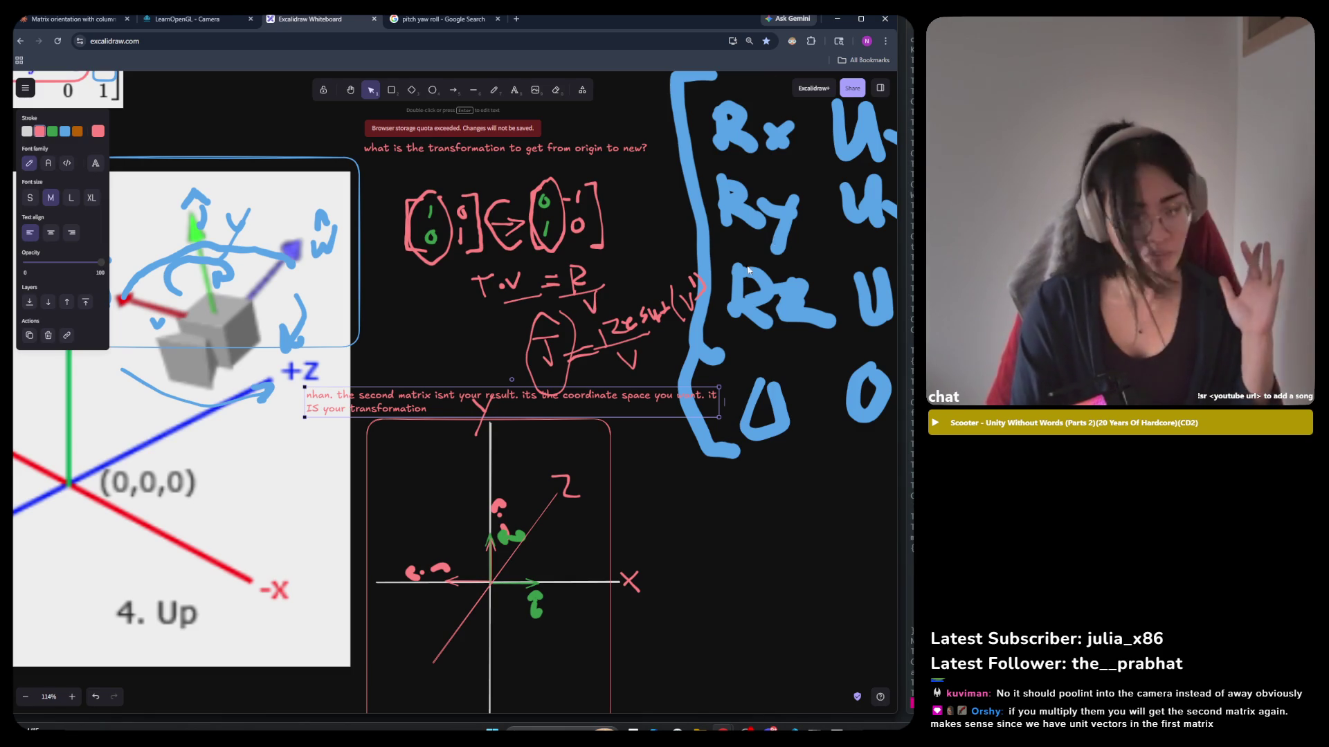
pyautogui.moveTo(627, 401)
pyautogui.mouseDown()
pyautogui.moveTo(692, 397)
pyautogui.moveTo(691, 385)
pyautogui.mouseUp()
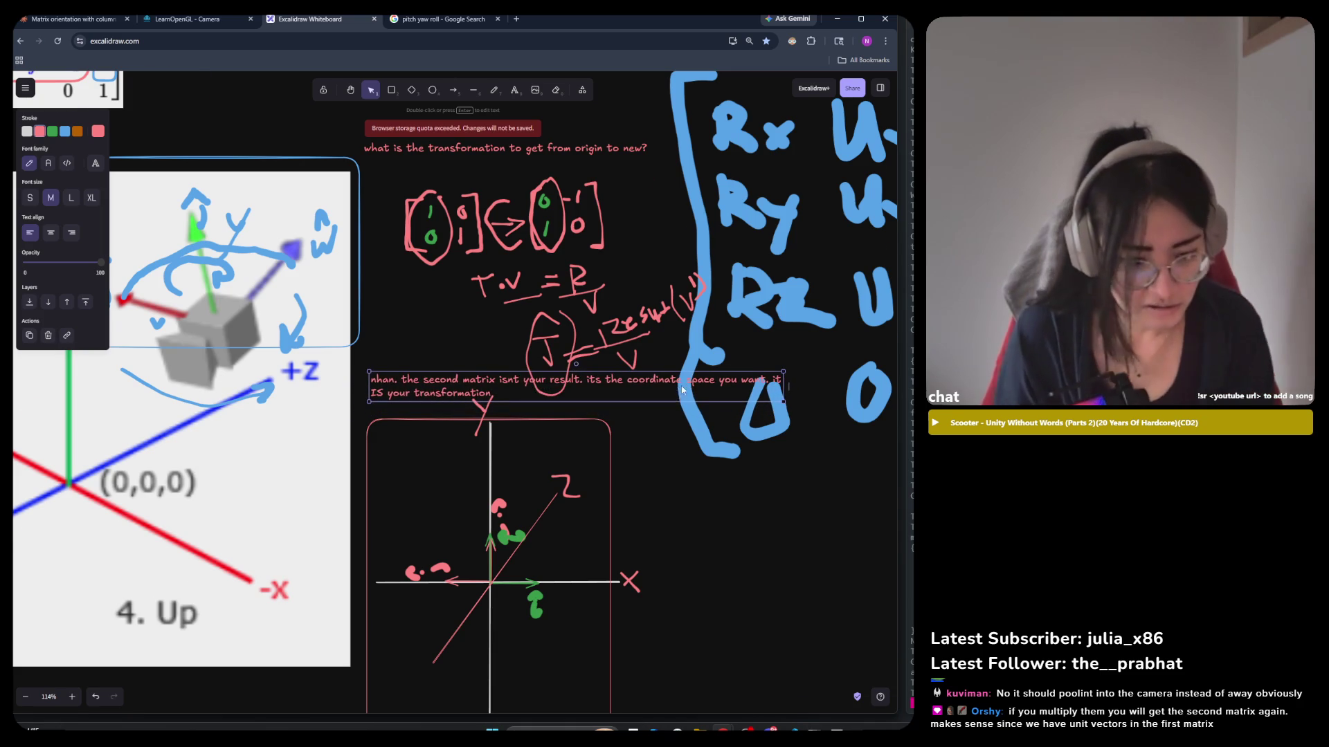
pyautogui.scroll(-3, 651, 654)
pyautogui.scroll(2, 650, 653)
pyautogui.moveTo(661, 682); pyautogui.dragTo(408, 372)
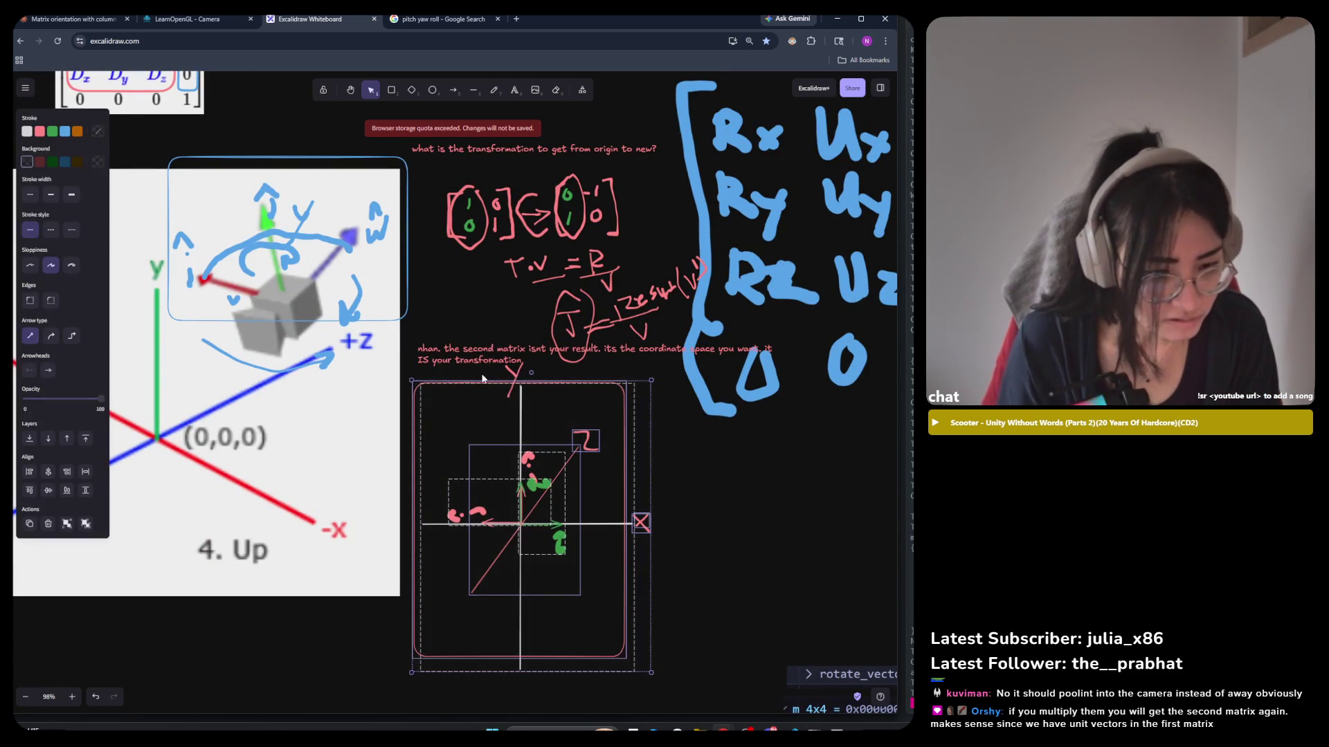
pyautogui.moveTo(682, 685)
pyautogui.mouseDown()
pyautogui.moveTo(544, 550)
pyautogui.moveTo(384, 358)
pyautogui.mouseUp()
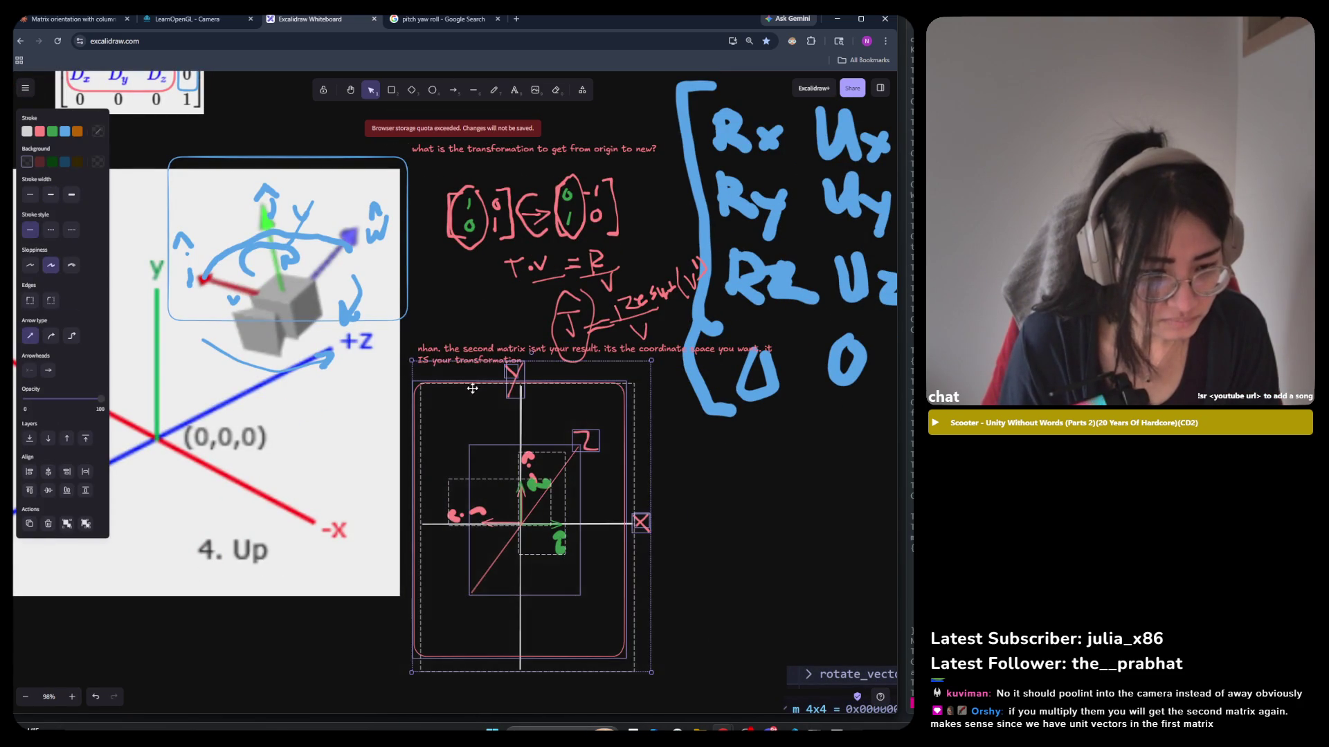
pyautogui.moveTo(468, 399); pyautogui.dragTo(472, 440)
# Break the comment into two lines after 'result.' and move it down.
pyautogui.doubleClick(507, 353)
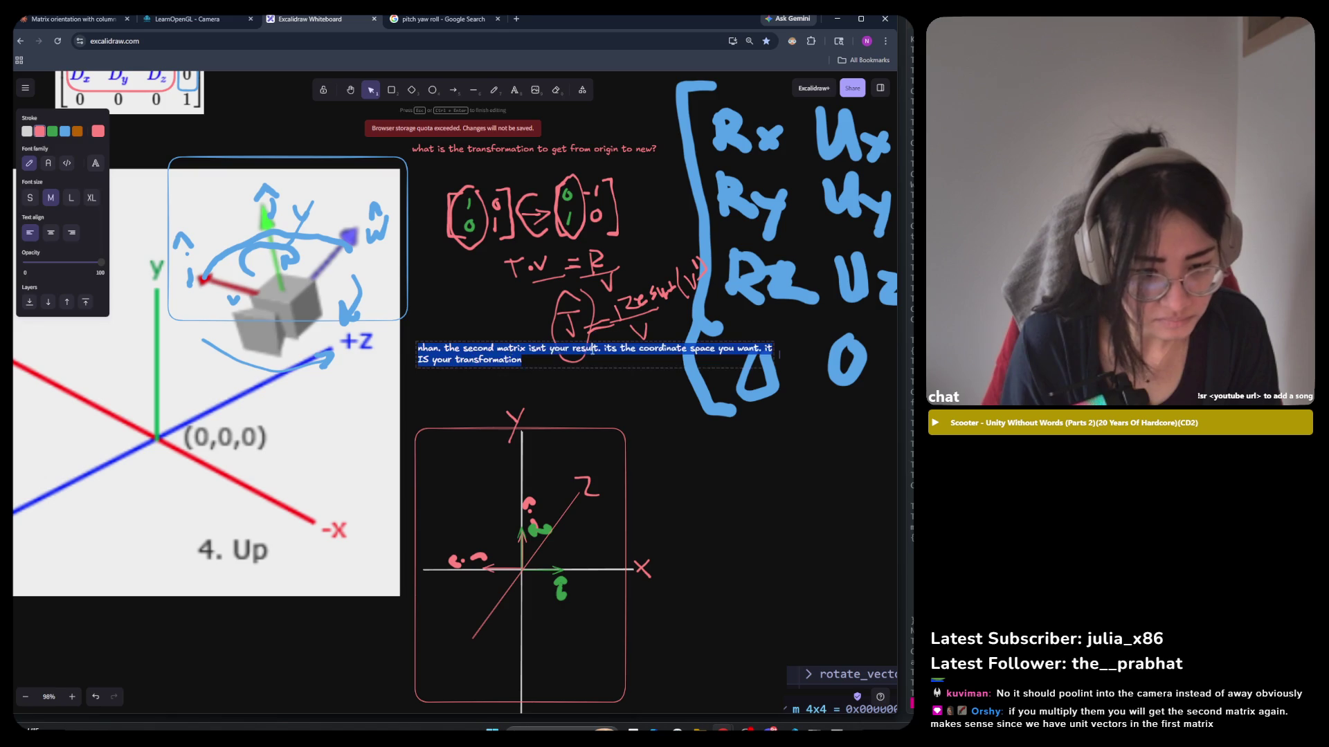
pyautogui.click(601, 349)
pyautogui.press('Return')
pyautogui.click(600, 413)
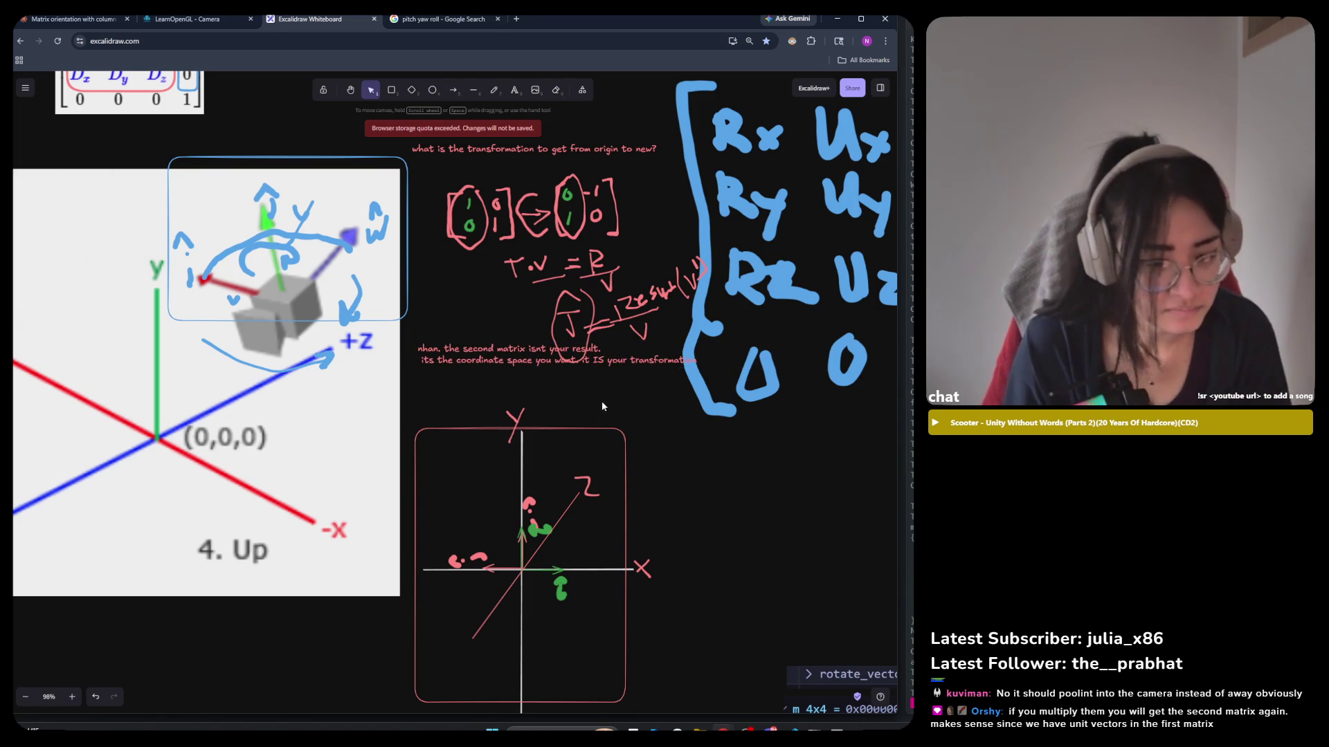
pyautogui.moveTo(612, 357); pyautogui.dragTo(608, 400)
pyautogui.click(670, 474)
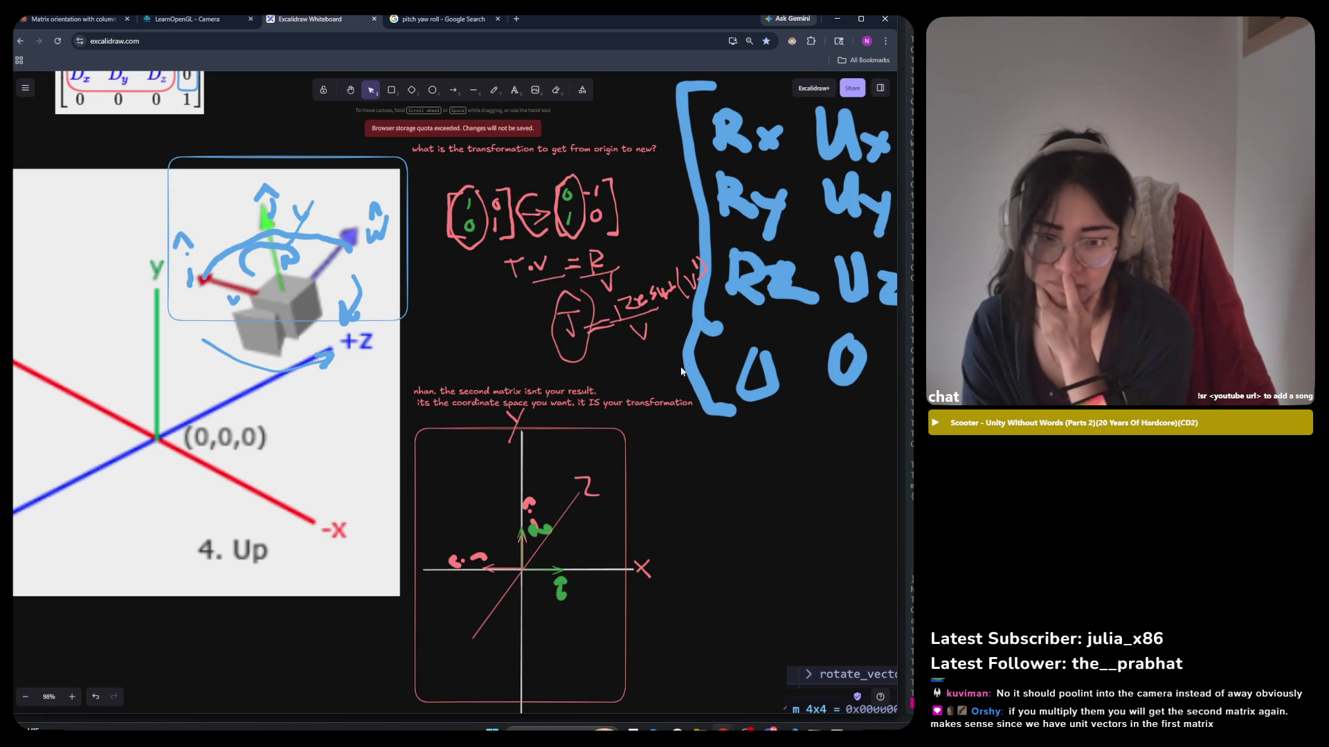
# Move the pink T·V = R/V sketch to the lower right.
pyautogui.moveTo(701, 375)
pyautogui.mouseDown()
pyautogui.moveTo(639, 299)
pyautogui.moveTo(492, 233)
pyautogui.moveTo(471, 238)
pyautogui.mouseUp()
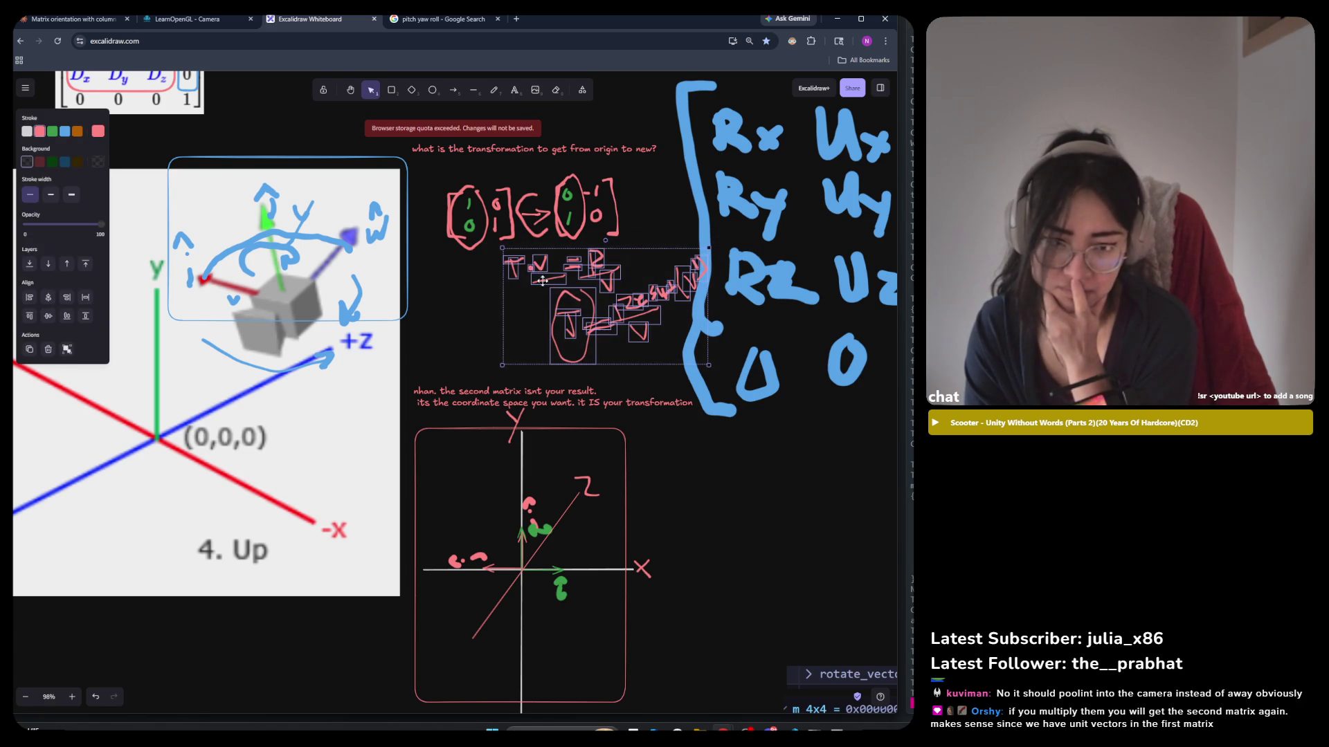
pyautogui.moveTo(572, 299); pyautogui.dragTo(752, 609)
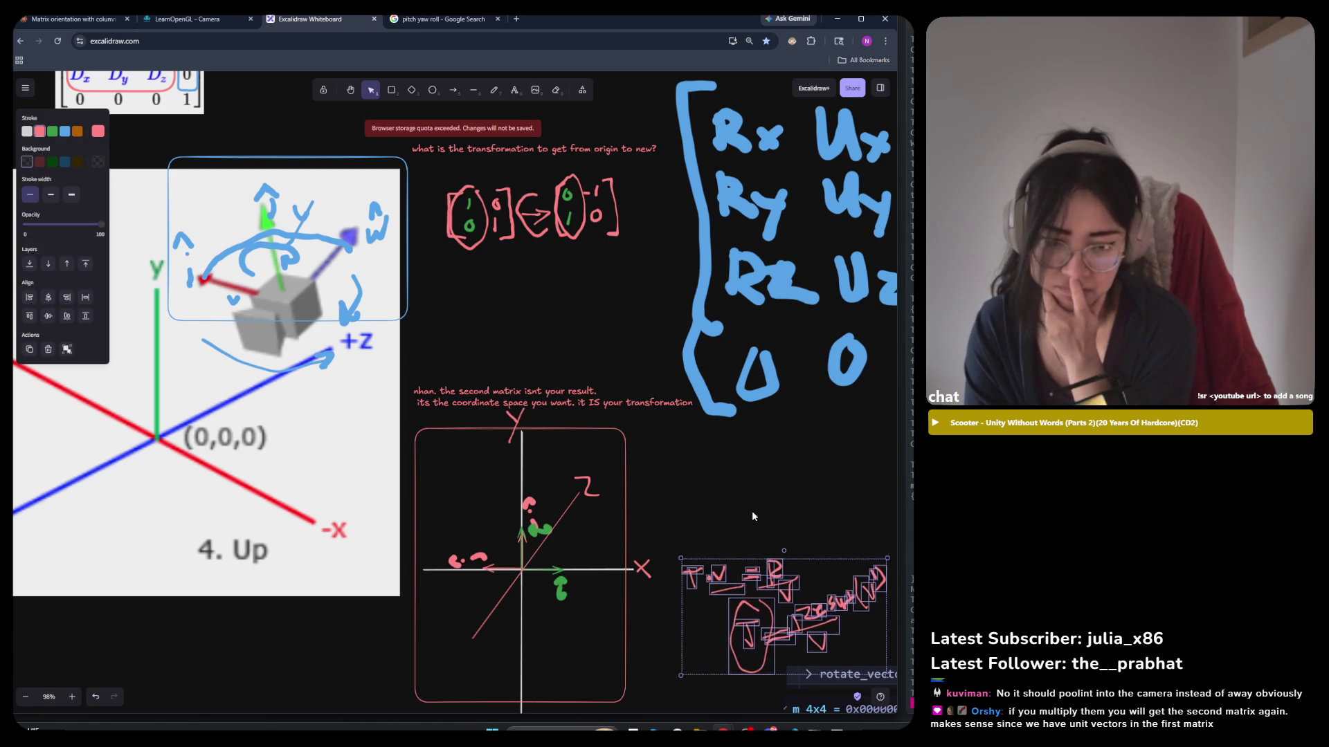
pyautogui.click(505, 373)
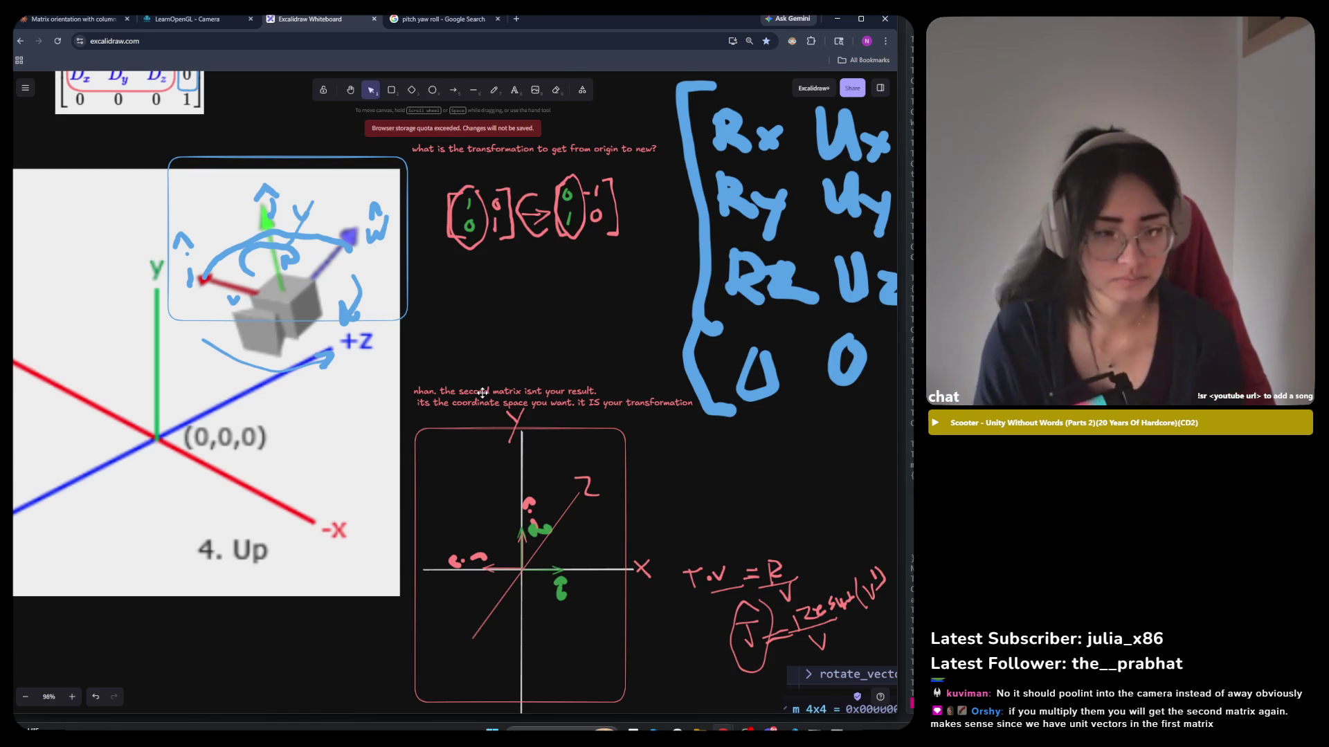
# Delete the arrow and the C-shaped stroke between the two matrices.
pyautogui.click(537, 215)
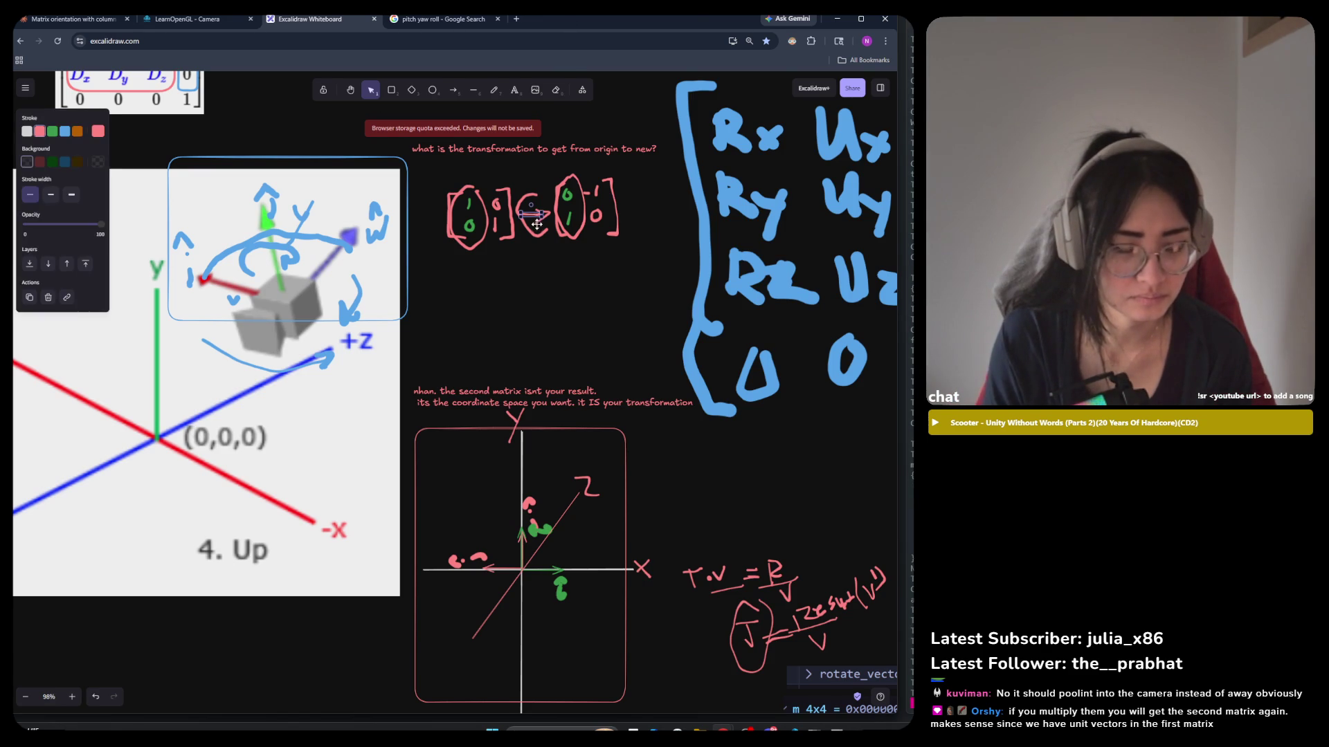
pyautogui.click(542, 233)
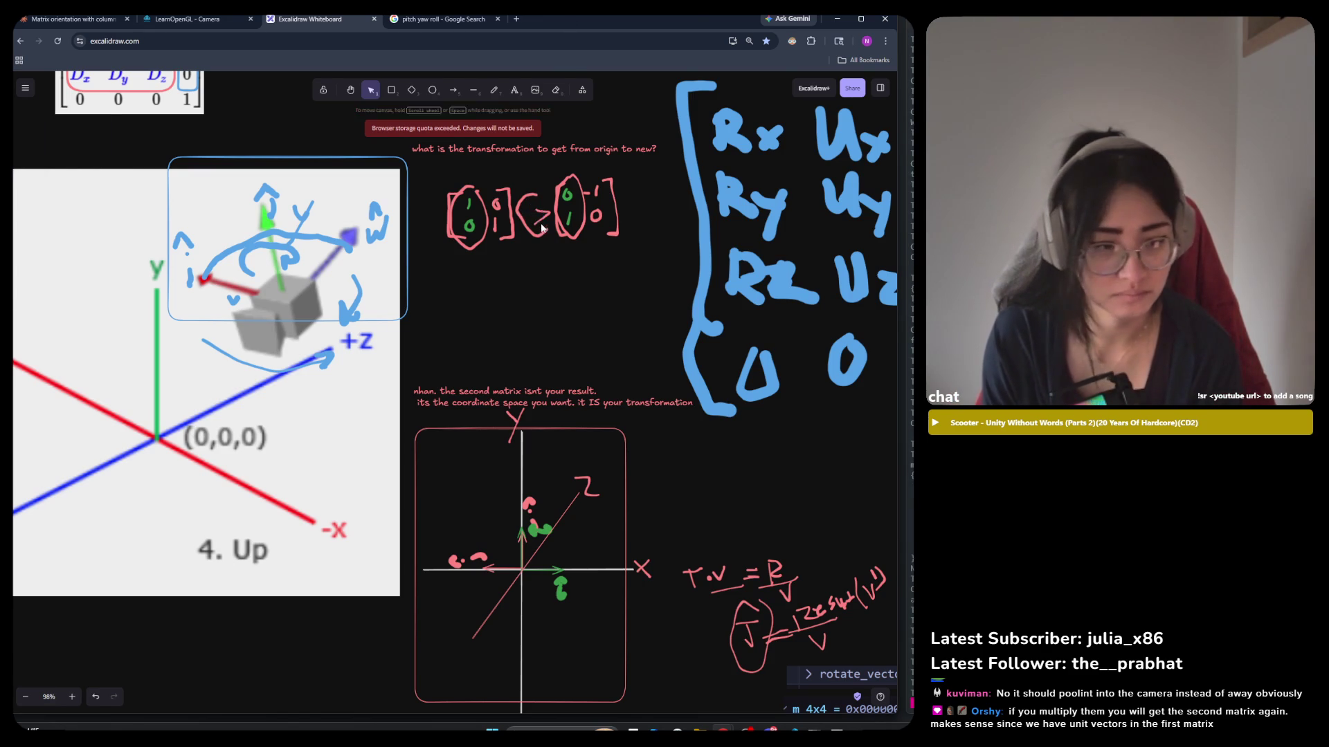
pyautogui.click(539, 219)
pyautogui.press('Delete')
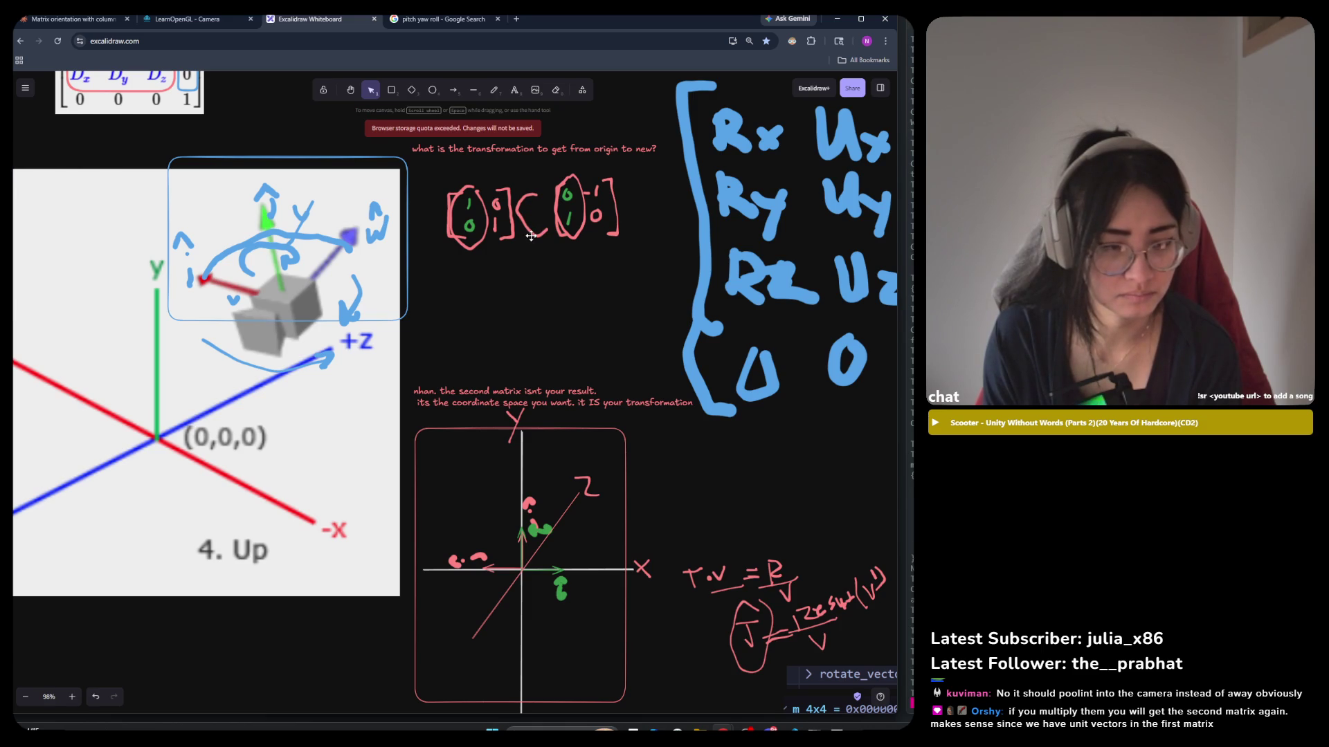
pyautogui.click(530, 236)
pyautogui.press('Delete')
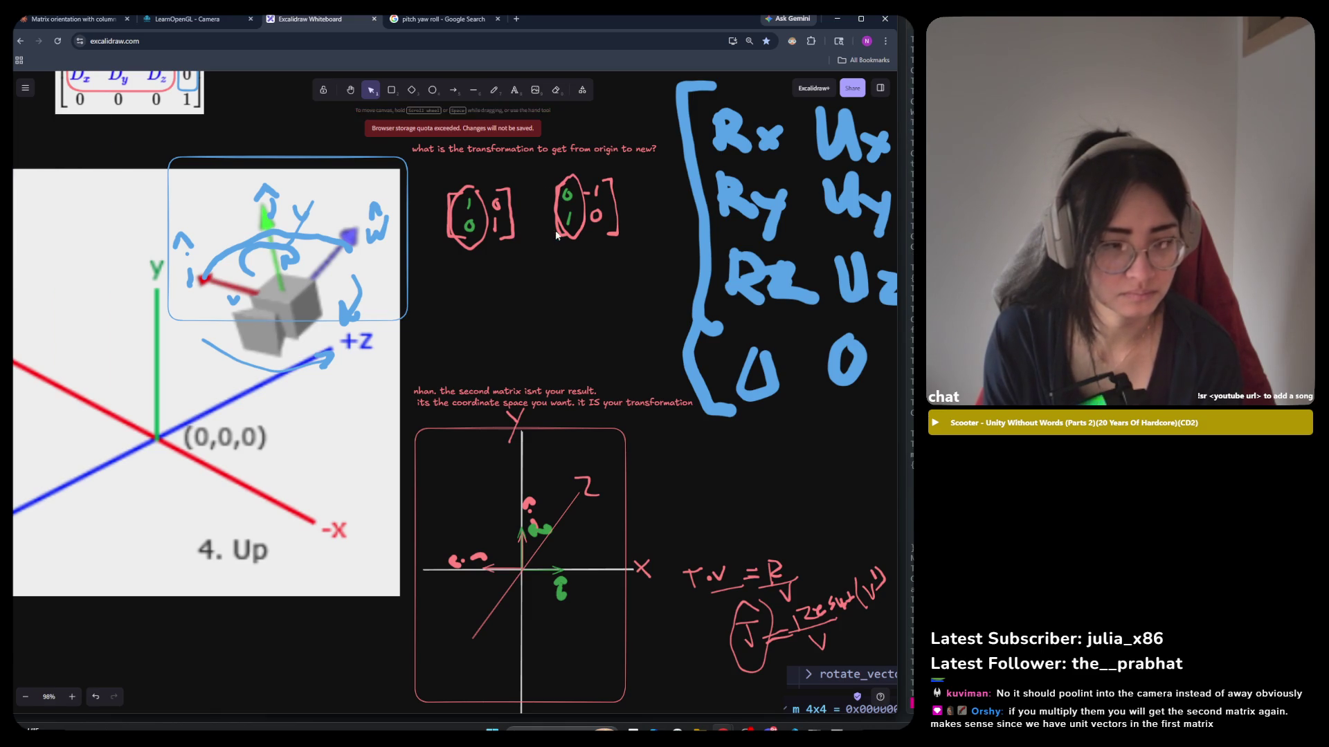
# Shift the quarter-turn matrix left, next to the identity matrix.
pyautogui.moveTo(633, 162); pyautogui.dragTo(528, 263)
pyautogui.moveTo(567, 208); pyautogui.dragTo(543, 207)
pyautogui.click(488, 186)
# Draw a two-dash equals sign after the matrices, moving the top dash to tidy it.
pyautogui.click(432, 90)
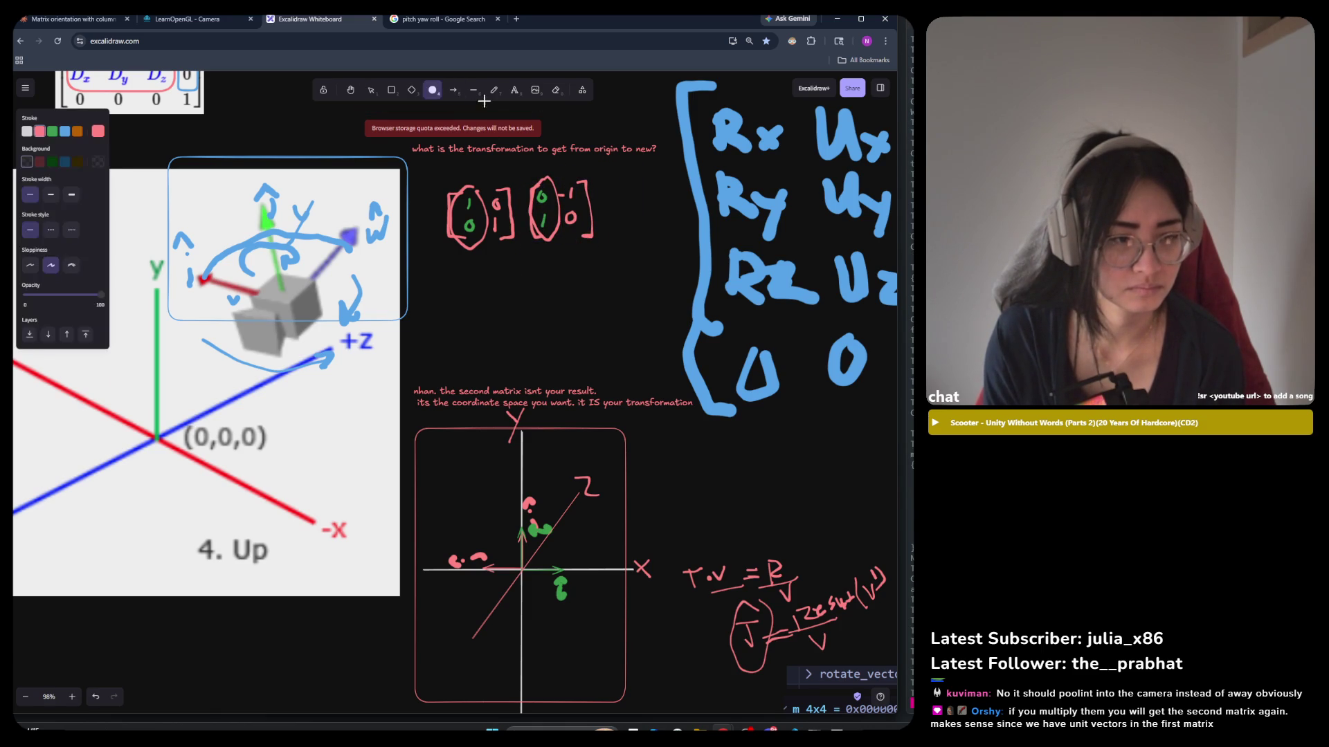
pyautogui.click(494, 90)
pyautogui.moveTo(605, 201); pyautogui.dragTo(611, 213)
pyautogui.scroll(4, 620, 191)
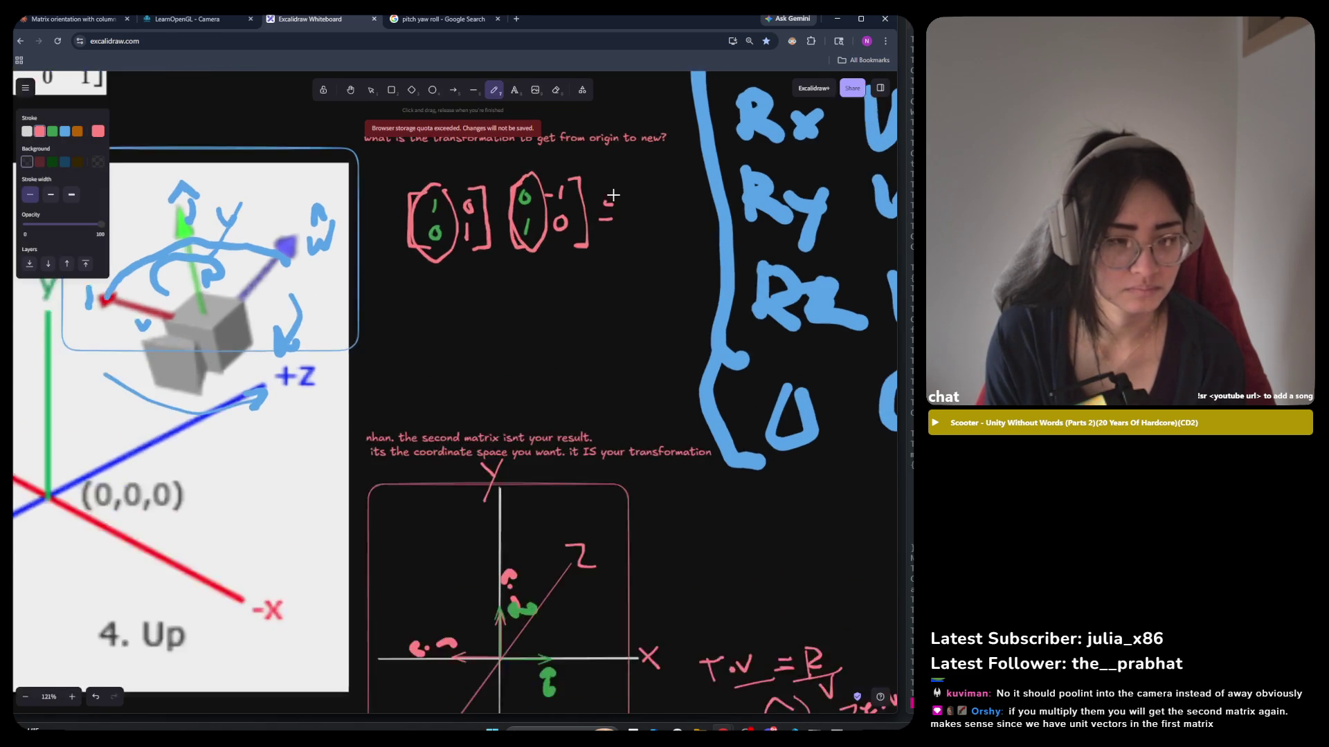
pyautogui.click(371, 90)
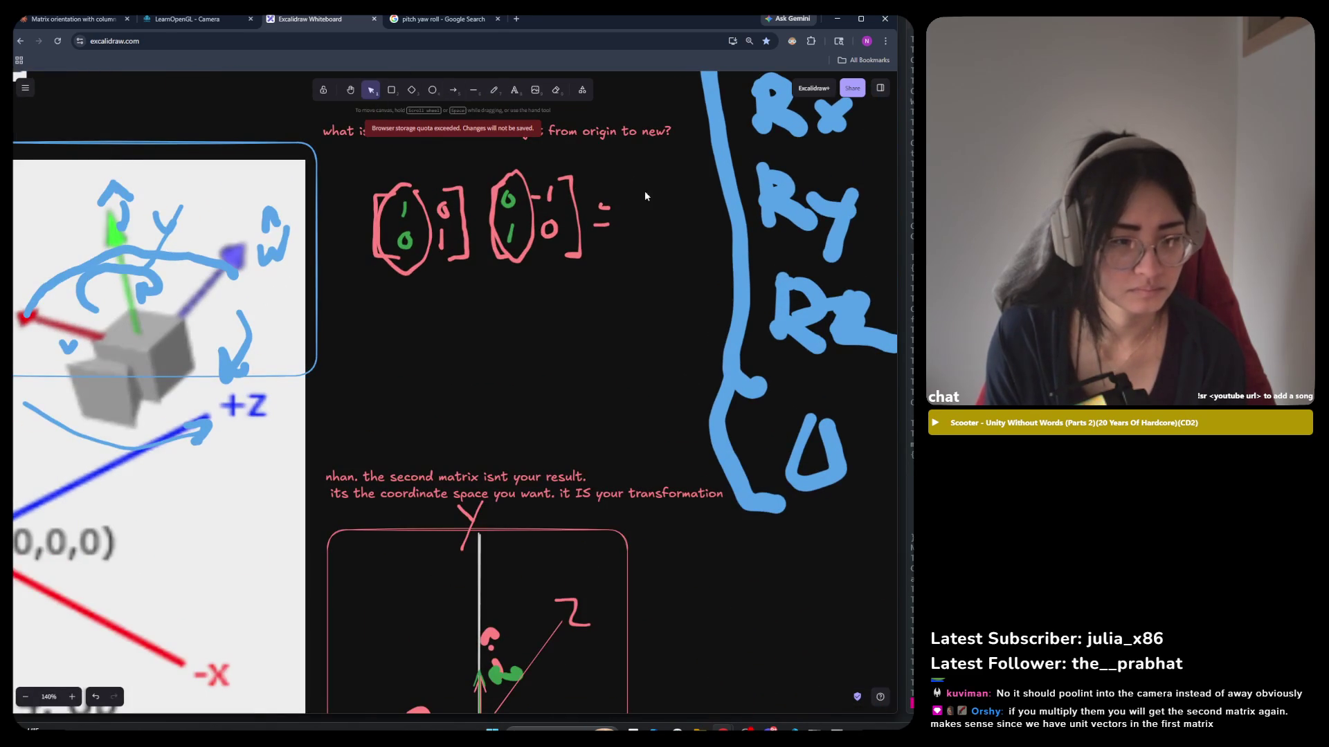
pyautogui.click(602, 207)
pyautogui.moveTo(602, 206); pyautogui.dragTo(602, 216)
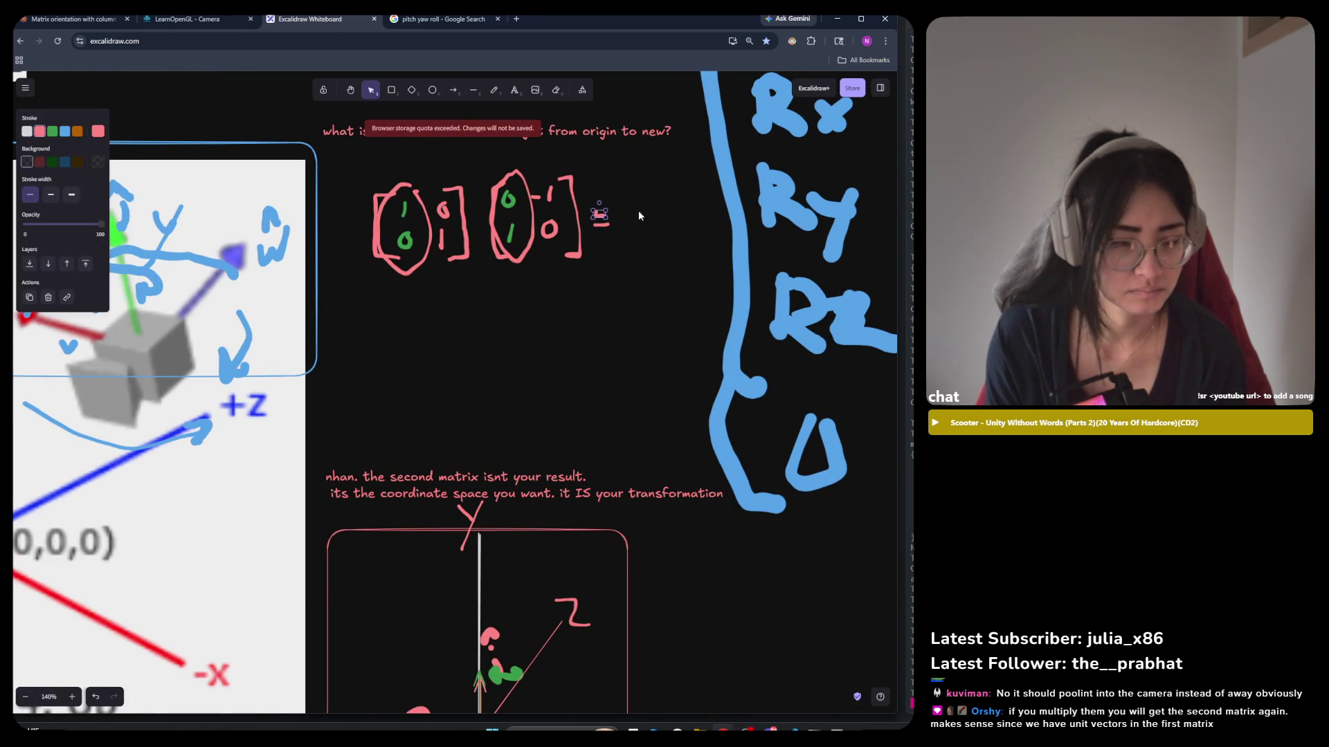
# Draw the result's opening bracket, undoing and redrawing the first attempt.
pyautogui.click(621, 213)
pyautogui.moveTo(618, 170)
pyautogui.mouseDown()
pyautogui.moveTo(607, 267)
pyautogui.moveTo(622, 268)
pyautogui.mouseUp()
pyautogui.hotkey('ctrl', 'z')
pyautogui.moveTo(628, 173)
pyautogui.mouseDown()
pyautogui.moveTo(613, 182)
pyautogui.moveTo(614, 252)
pyautogui.moveTo(625, 252)
pyautogui.mouseUp()
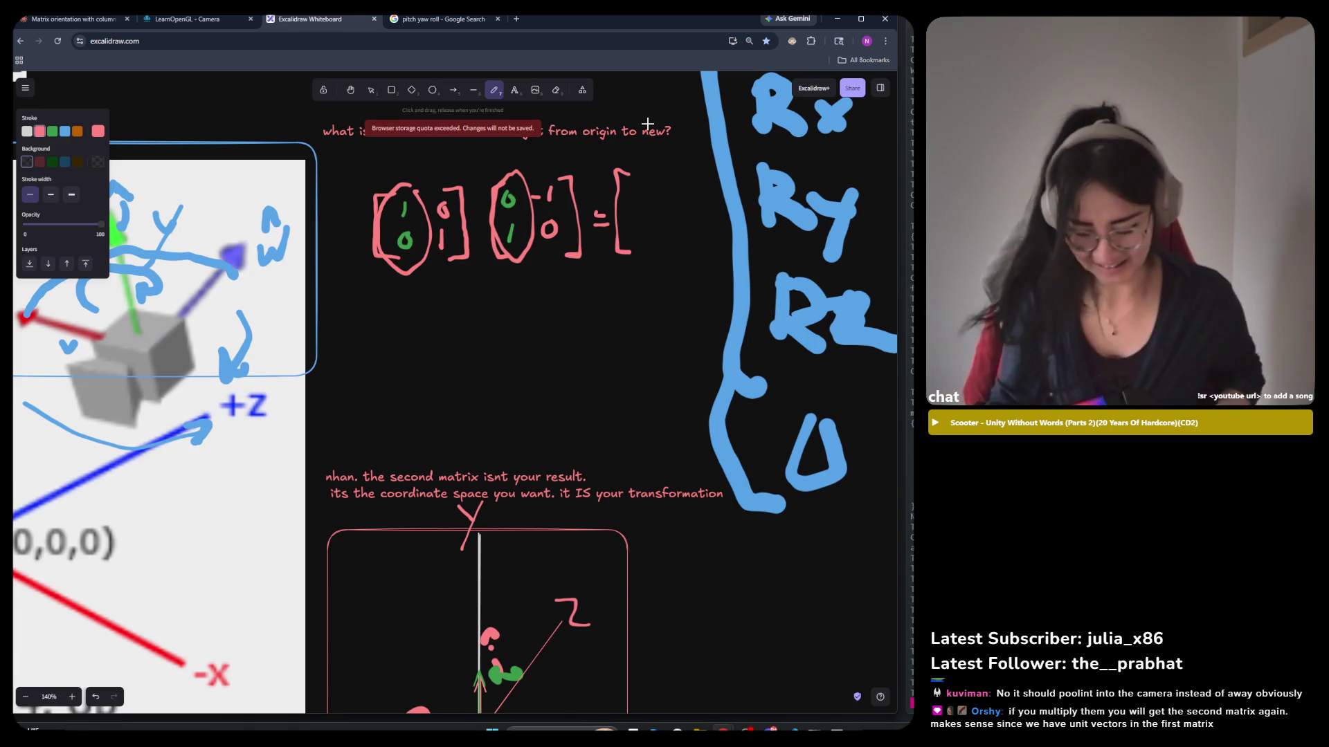
pyautogui.scroll(-4, 259, 401)
pyautogui.scroll(-3, 259, 401)
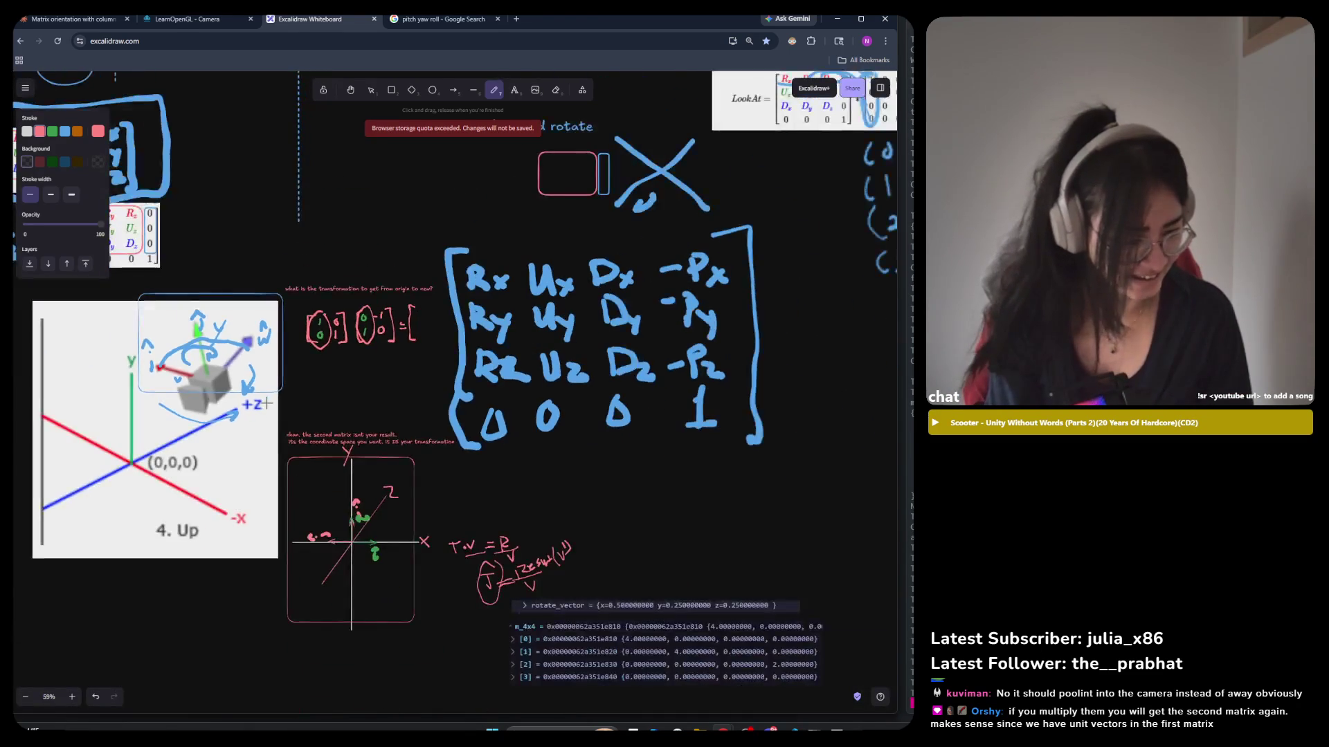
pyautogui.scroll(-2, 103, 409)
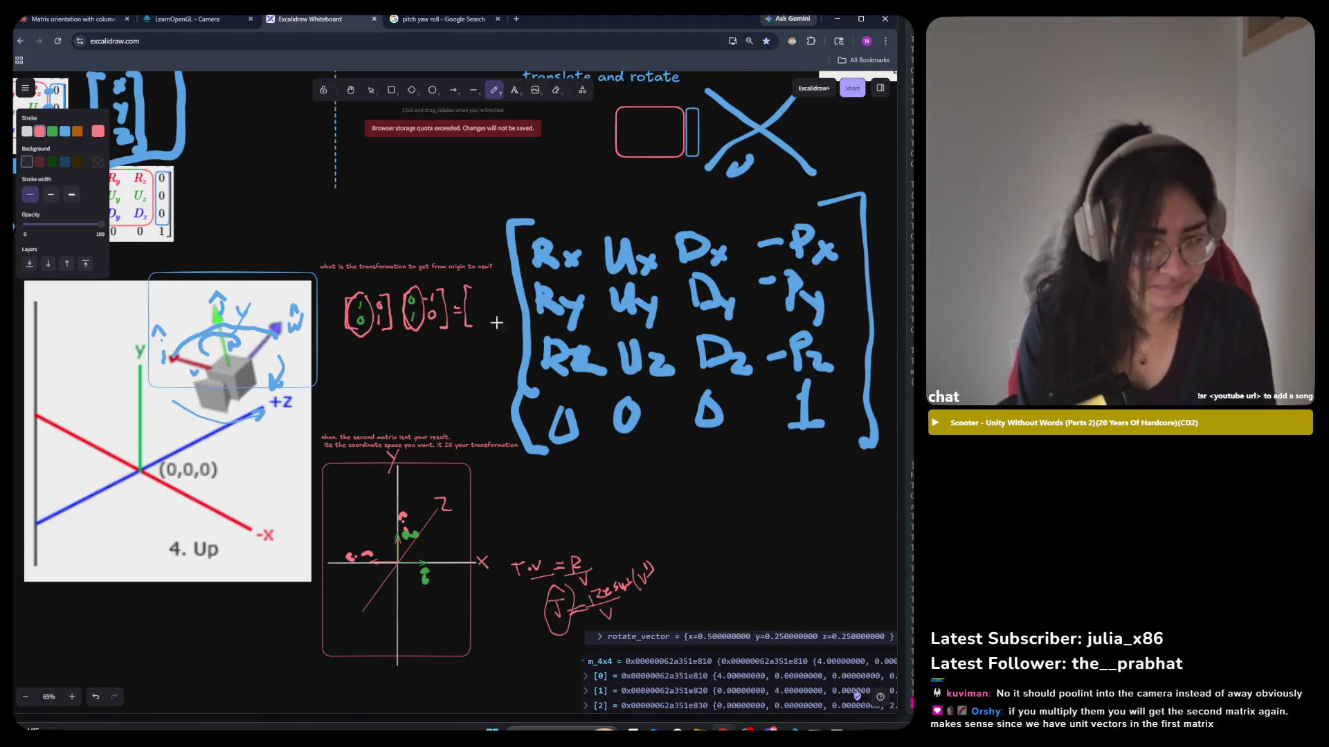
pyautogui.scroll(5, 409, 343)
pyautogui.scroll(1, 409, 343)
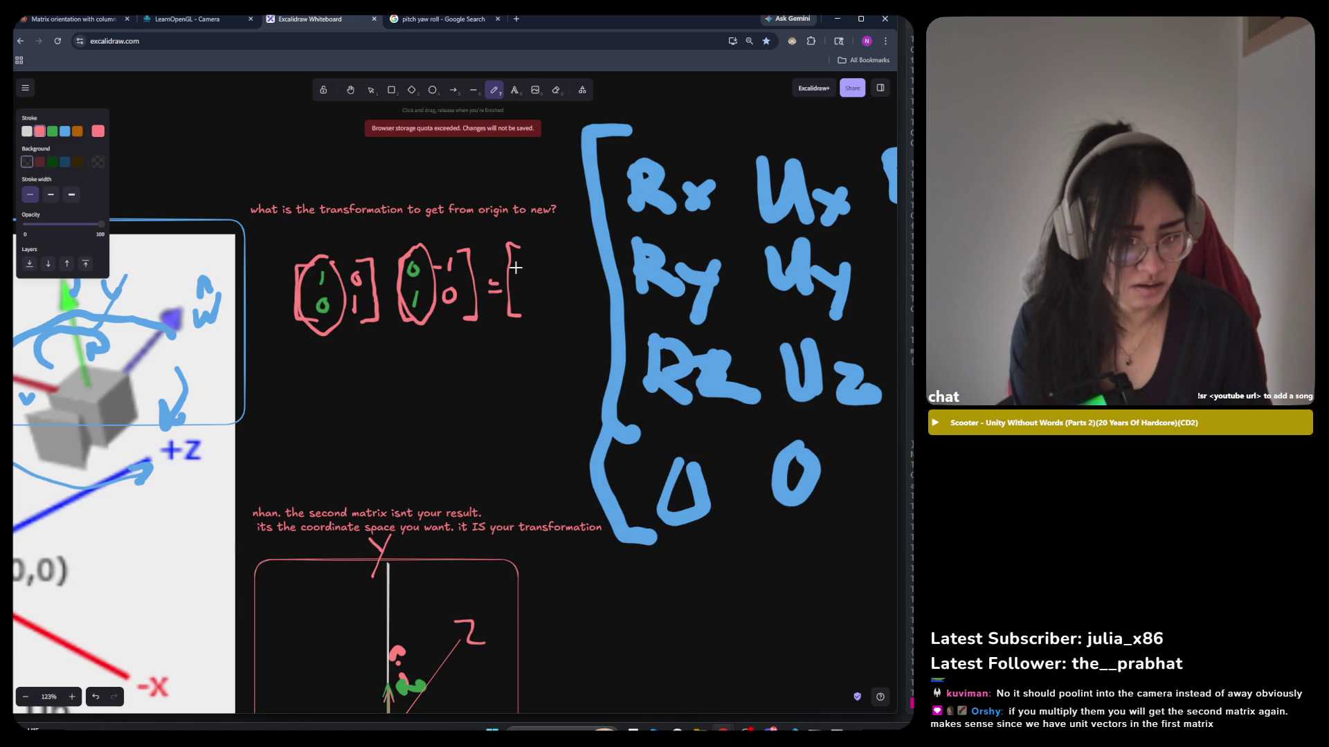
# Write result entries 1, −1 and 1 and draw the closing bracket.
pyautogui.moveTo(521, 257); pyautogui.dragTo(523, 271)
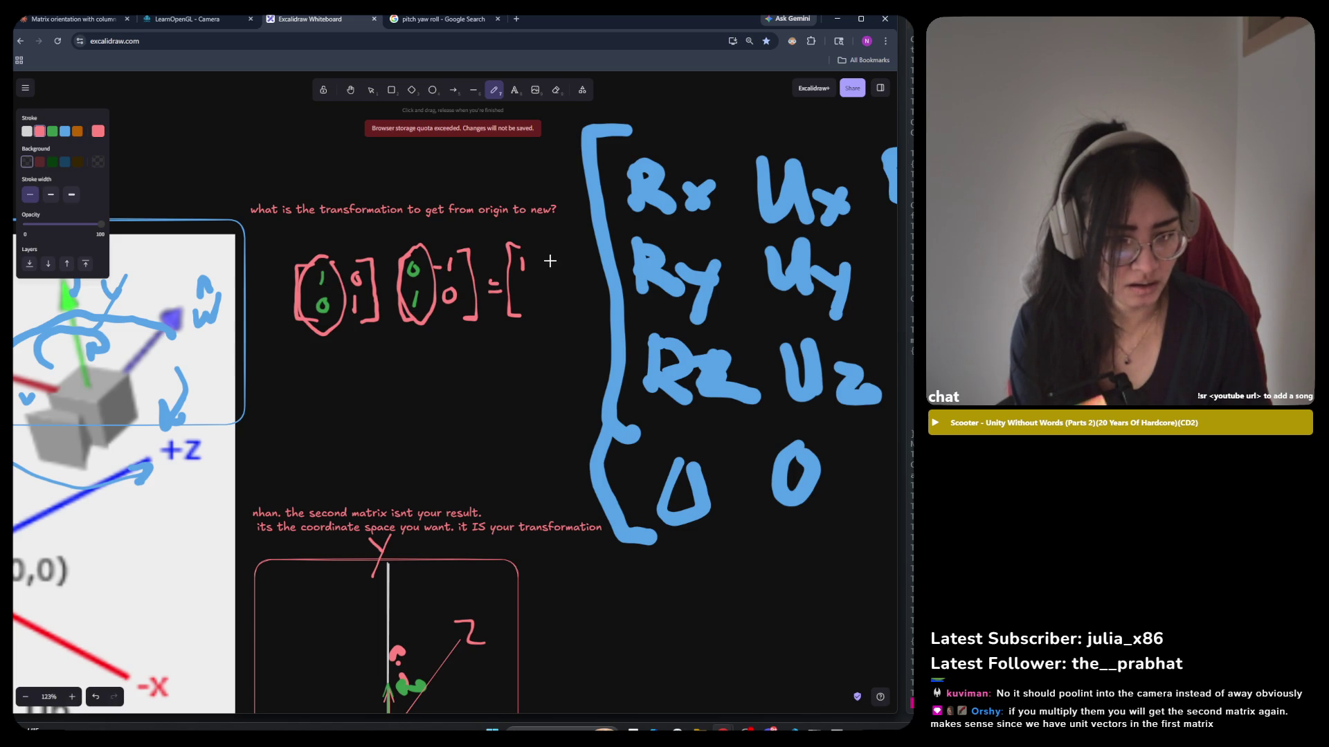
pyautogui.moveTo(550, 260); pyautogui.dragTo(569, 267)
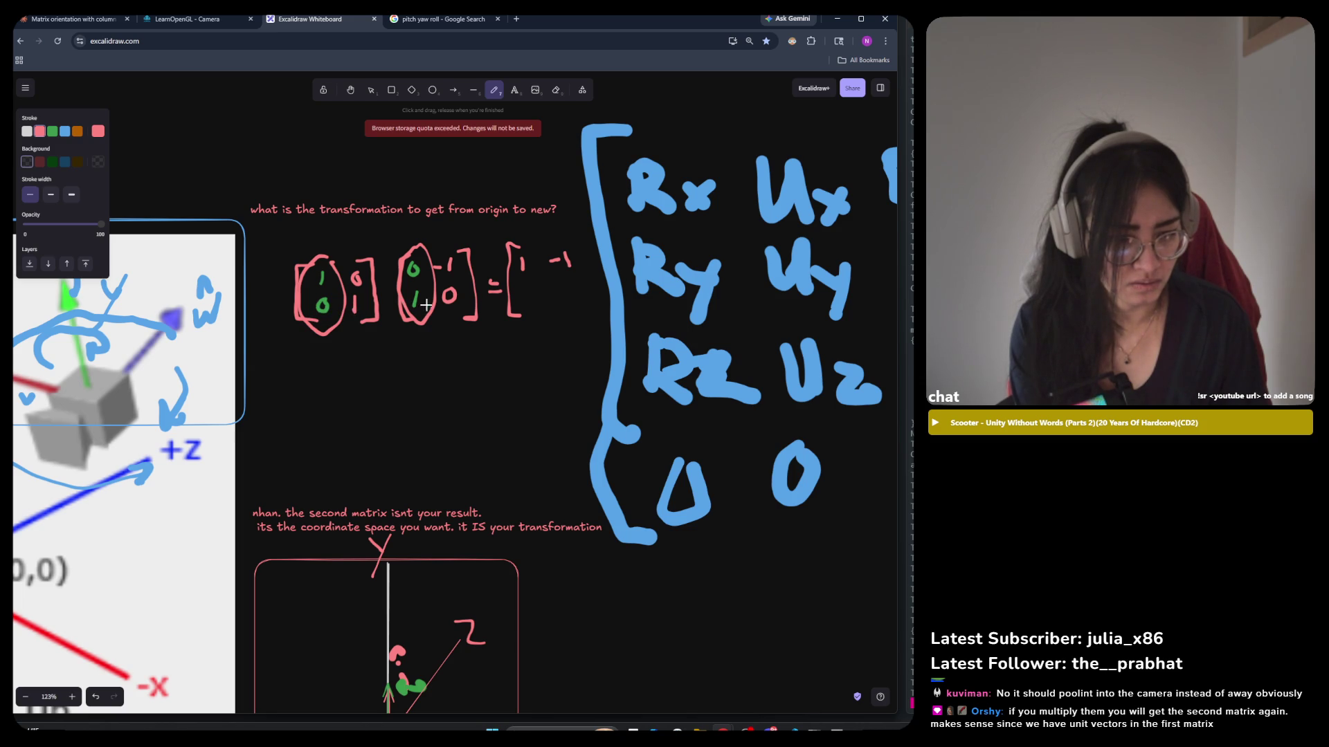
pyautogui.moveTo(521, 289)
pyautogui.mouseDown()
pyautogui.moveTo(520, 310)
pyautogui.moveTo(562, 289)
pyautogui.mouseUp()
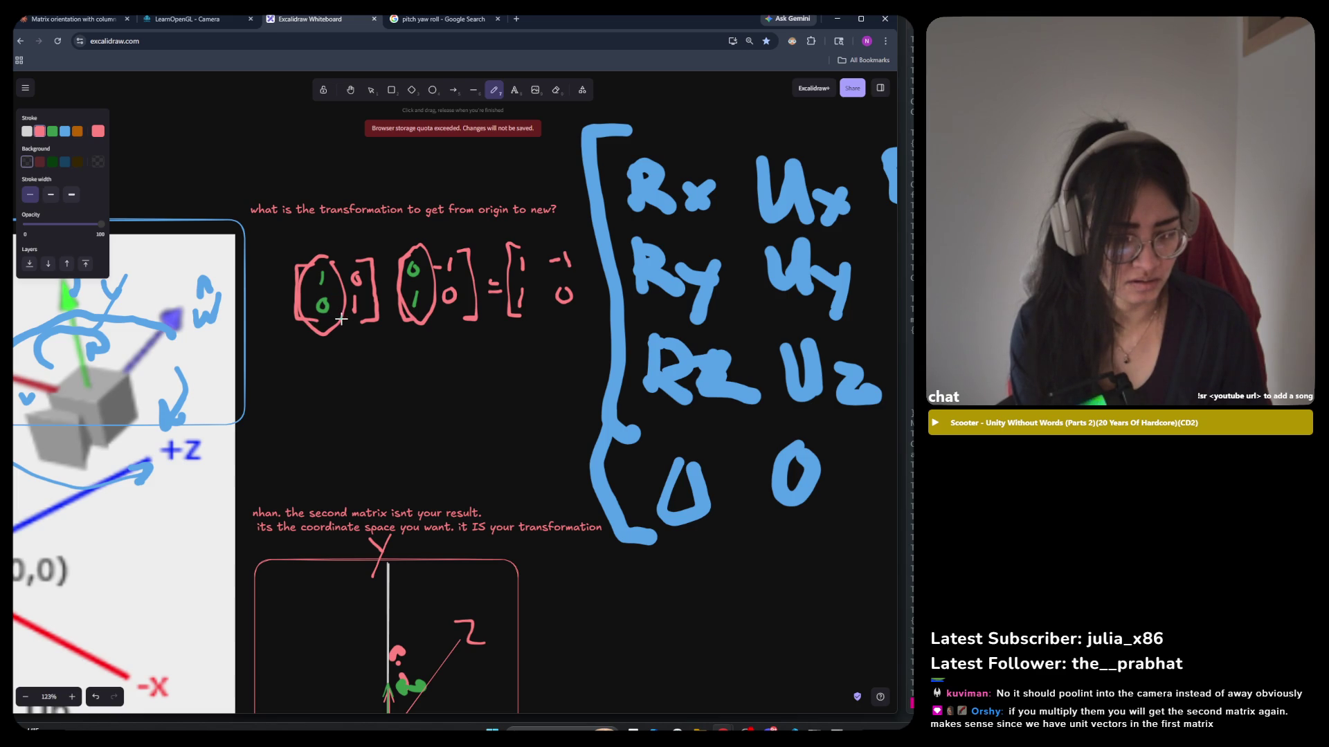
pyautogui.moveTo(566, 236)
pyautogui.mouseDown()
pyautogui.moveTo(591, 291)
pyautogui.moveTo(579, 311)
pyautogui.mouseUp()
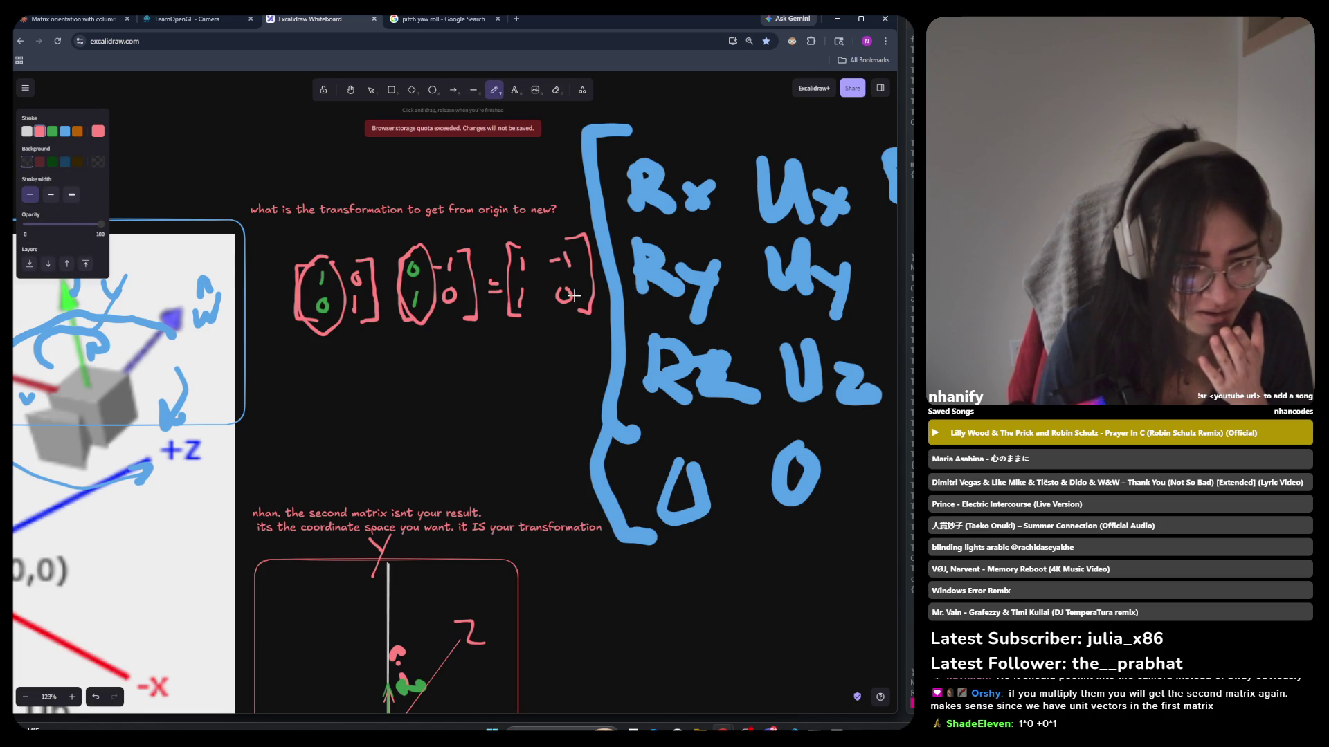
# Cross out and erase the wrong 0, then write 0 as the top-left entry.
pyautogui.moveTo(576, 289)
pyautogui.mouseDown()
pyautogui.moveTo(547, 305)
pyautogui.moveTo(562, 284)
pyautogui.moveTo(558, 313)
pyautogui.mouseUp()
pyautogui.click(556, 90)
pyautogui.click(493, 90)
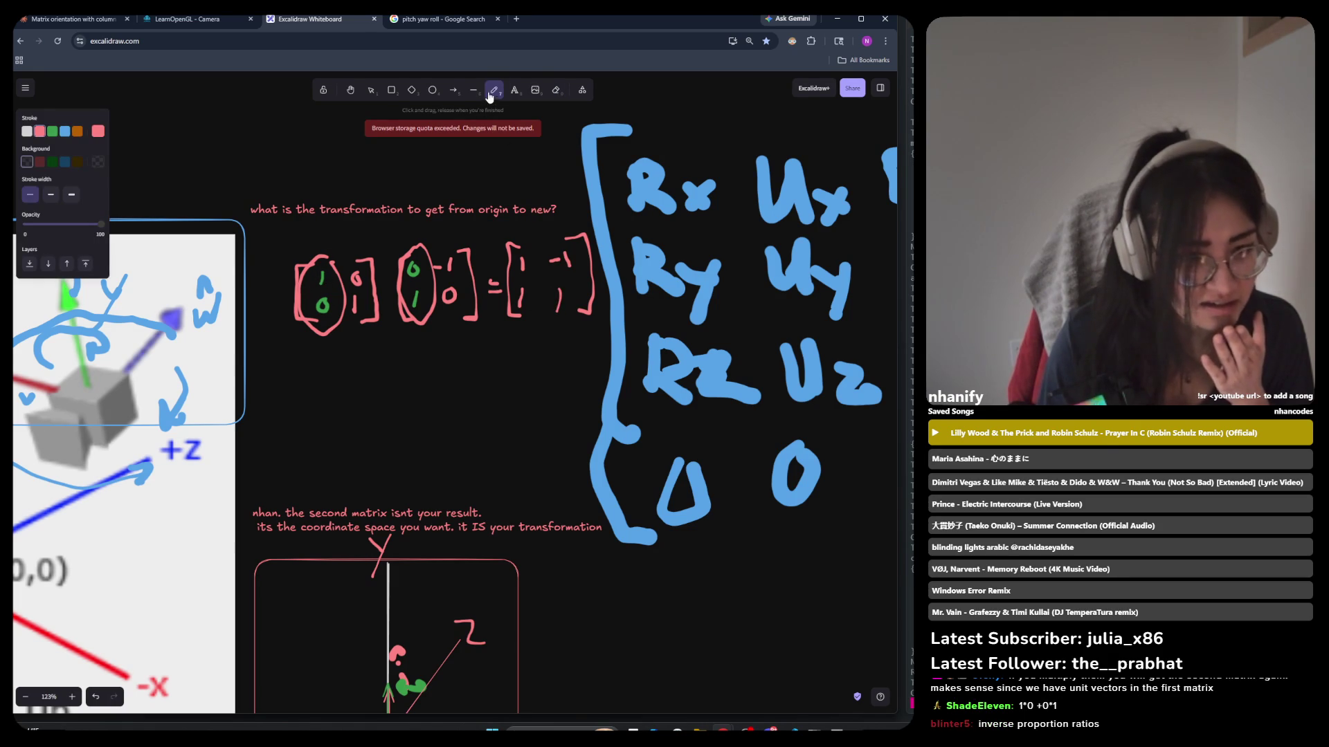
pyautogui.click(371, 90)
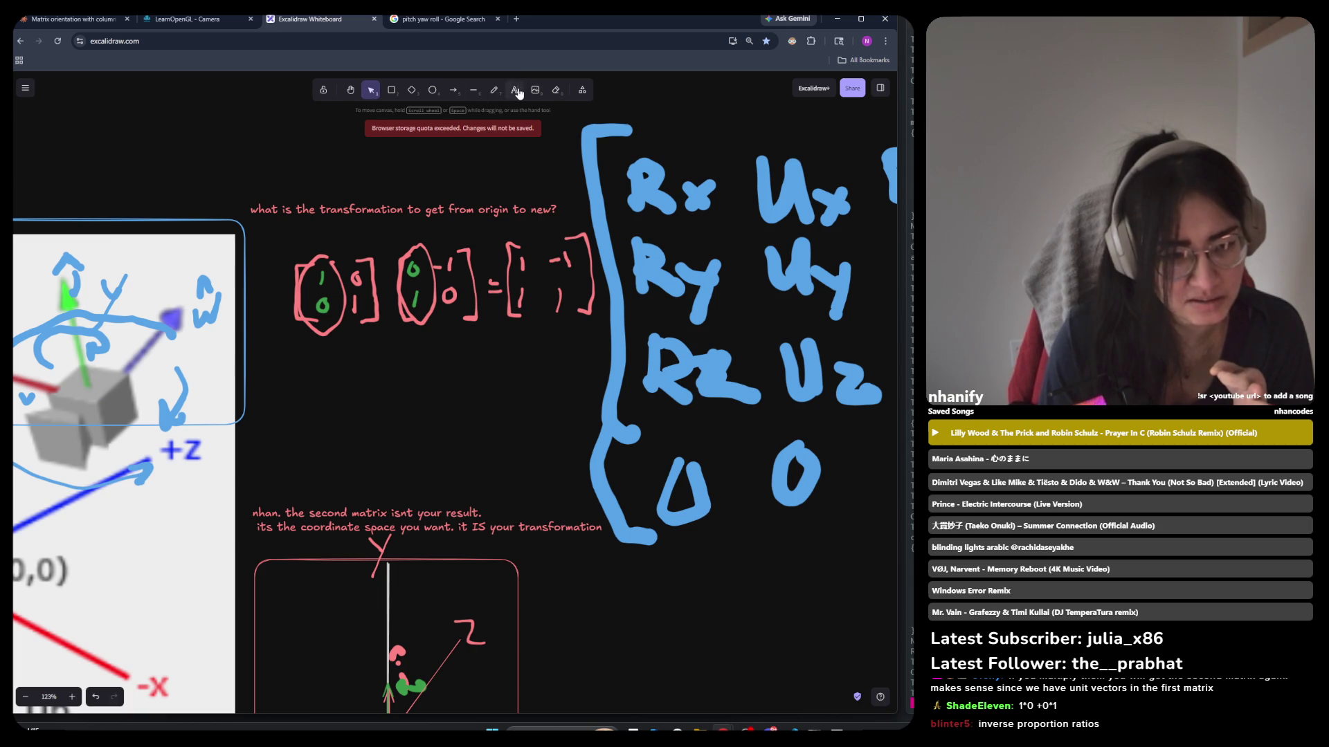
pyautogui.click(494, 90)
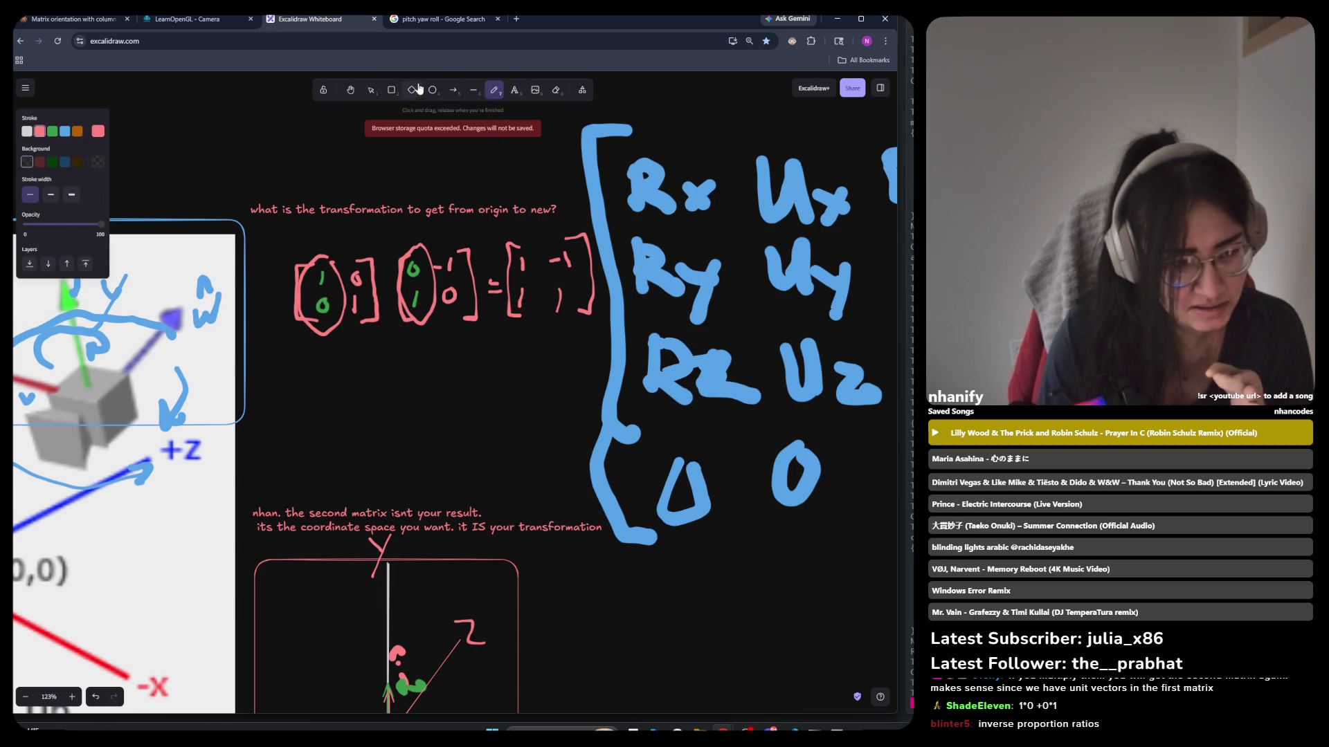
pyautogui.click(556, 90)
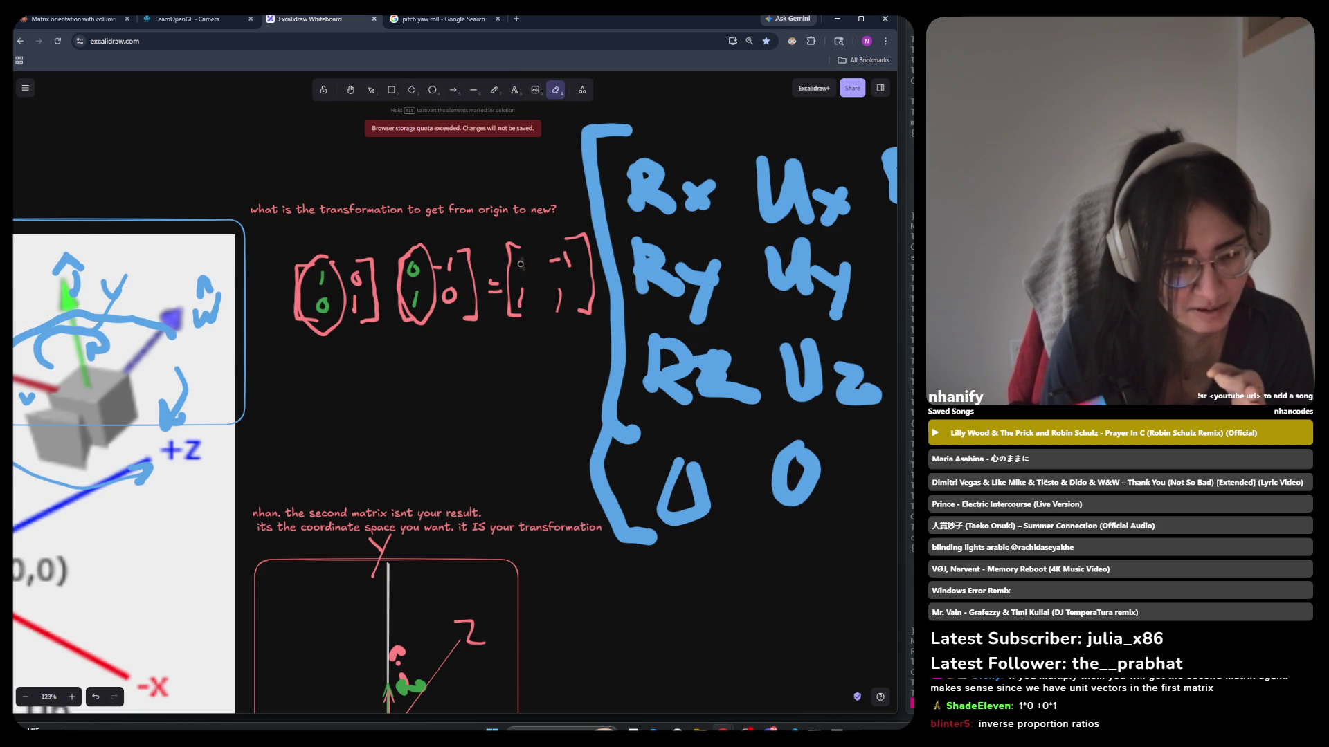
pyautogui.click(433, 90)
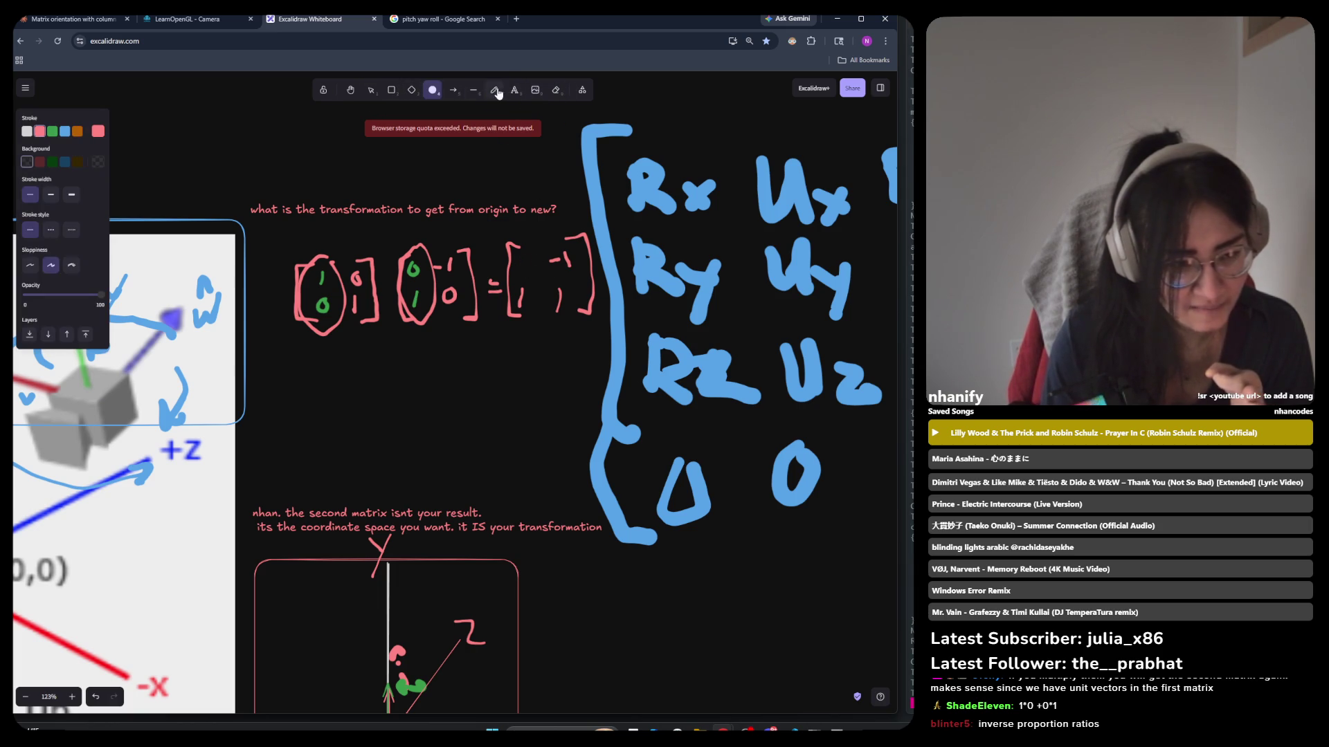
pyautogui.click(494, 90)
pyautogui.moveTo(356, 271); pyautogui.dragTo(355, 273)
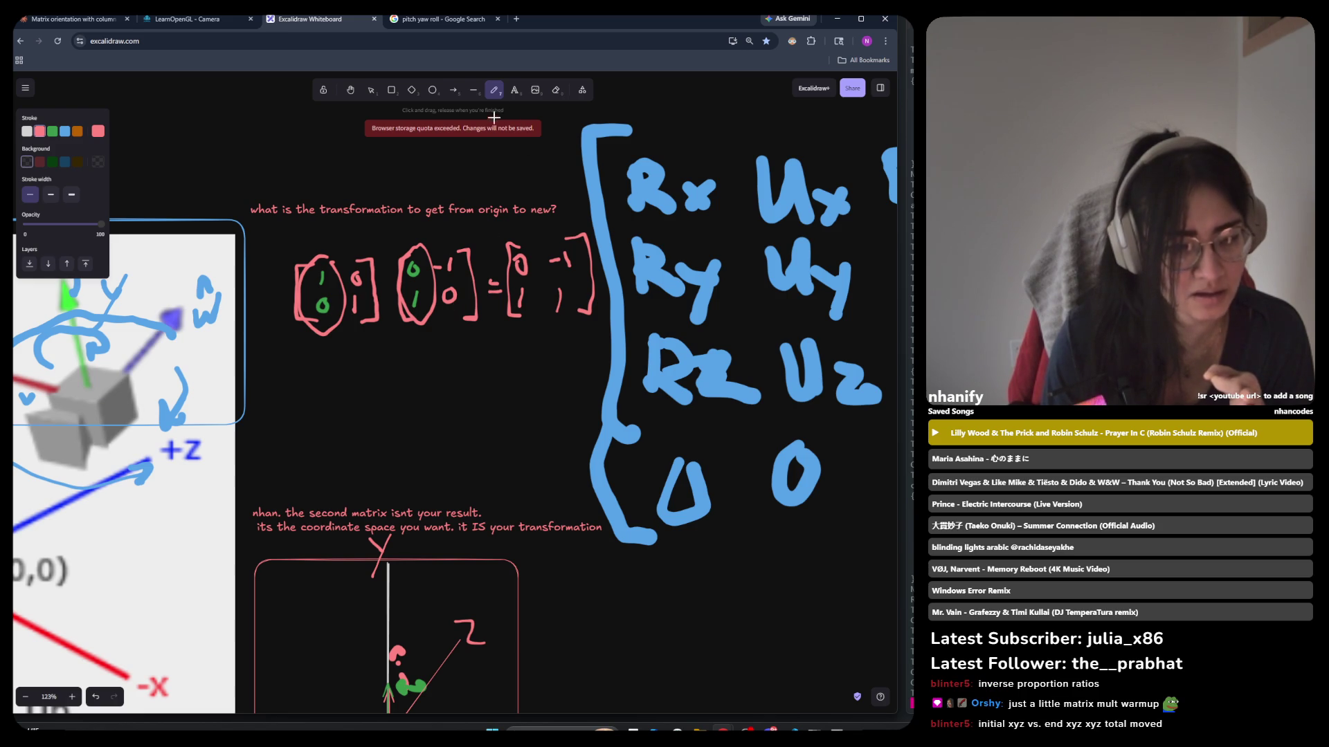
pyautogui.click(514, 90)
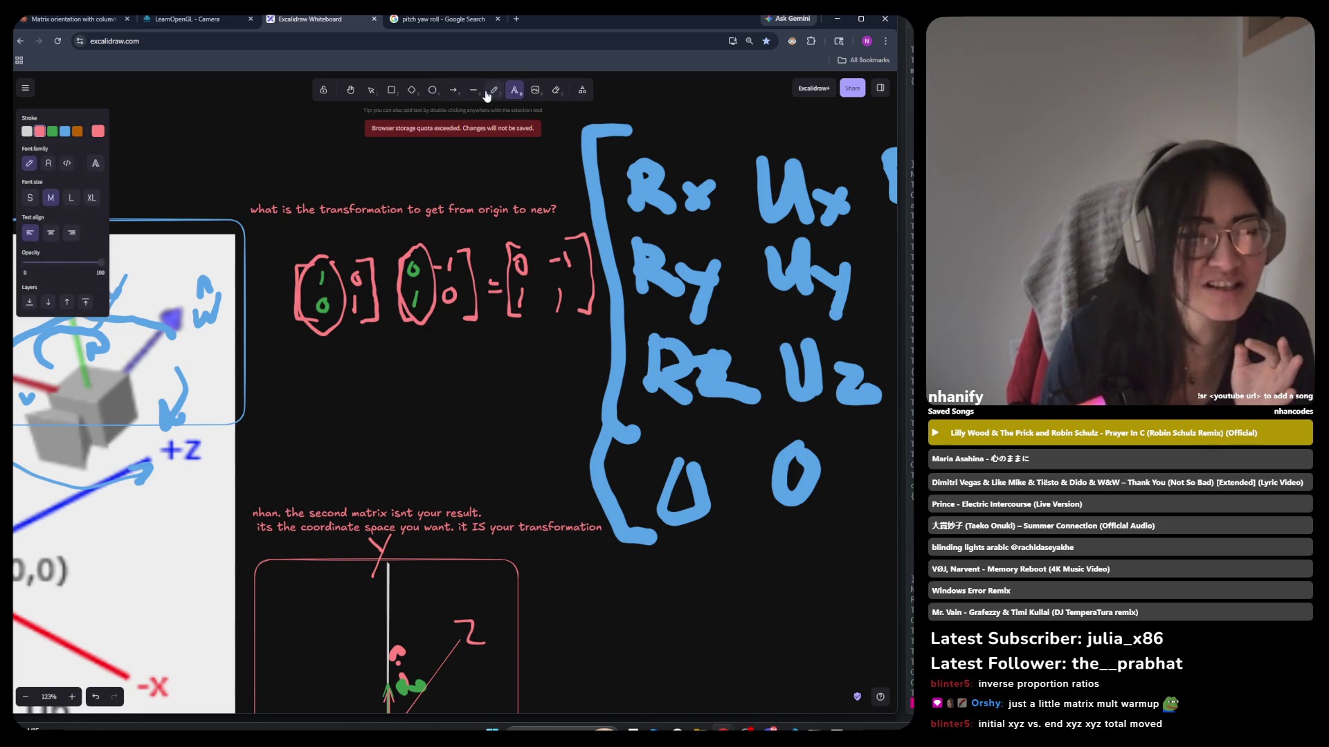
# Erase the entries inside the result matrix brackets with the Eraser, then return to Freedraw.
pyautogui.click(493, 90)
pyautogui.click(556, 90)
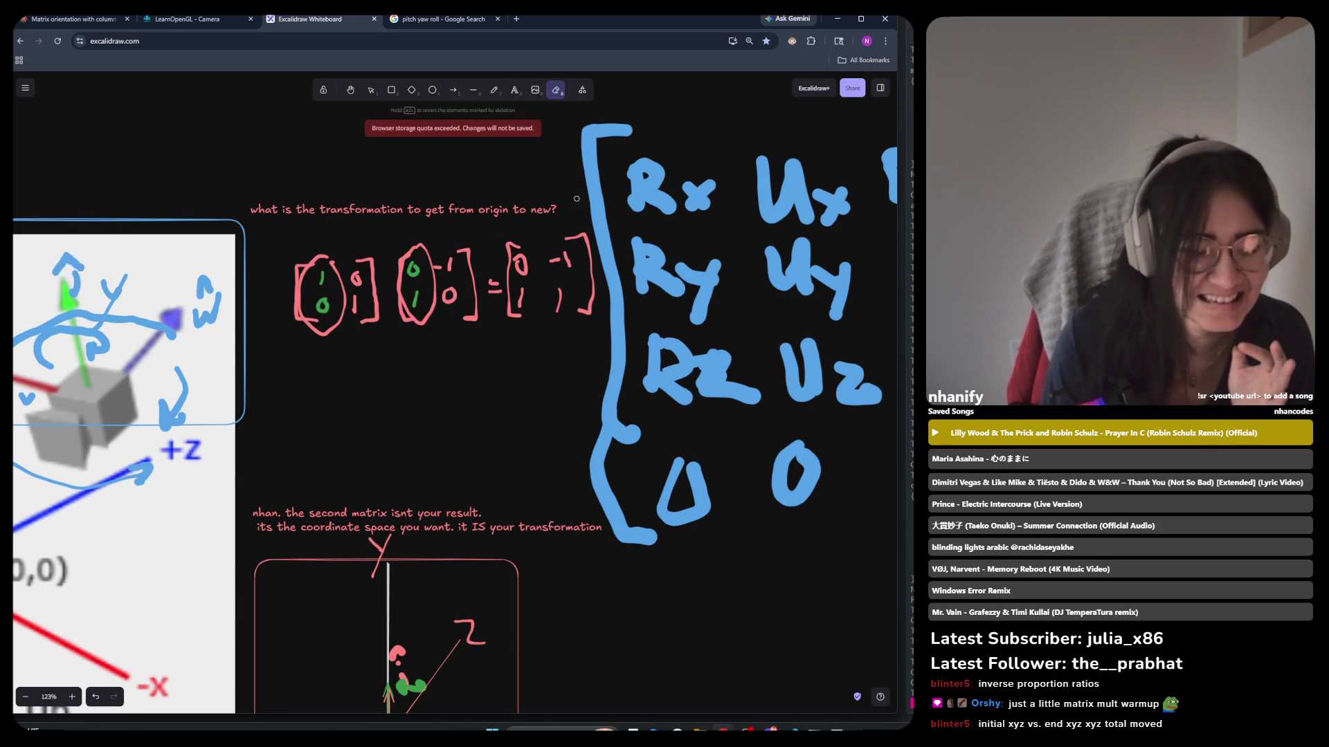
pyautogui.moveTo(519, 256)
pyautogui.mouseDown()
pyautogui.moveTo(529, 294)
pyautogui.moveTo(564, 277)
pyautogui.moveTo(545, 222)
pyautogui.mouseUp()
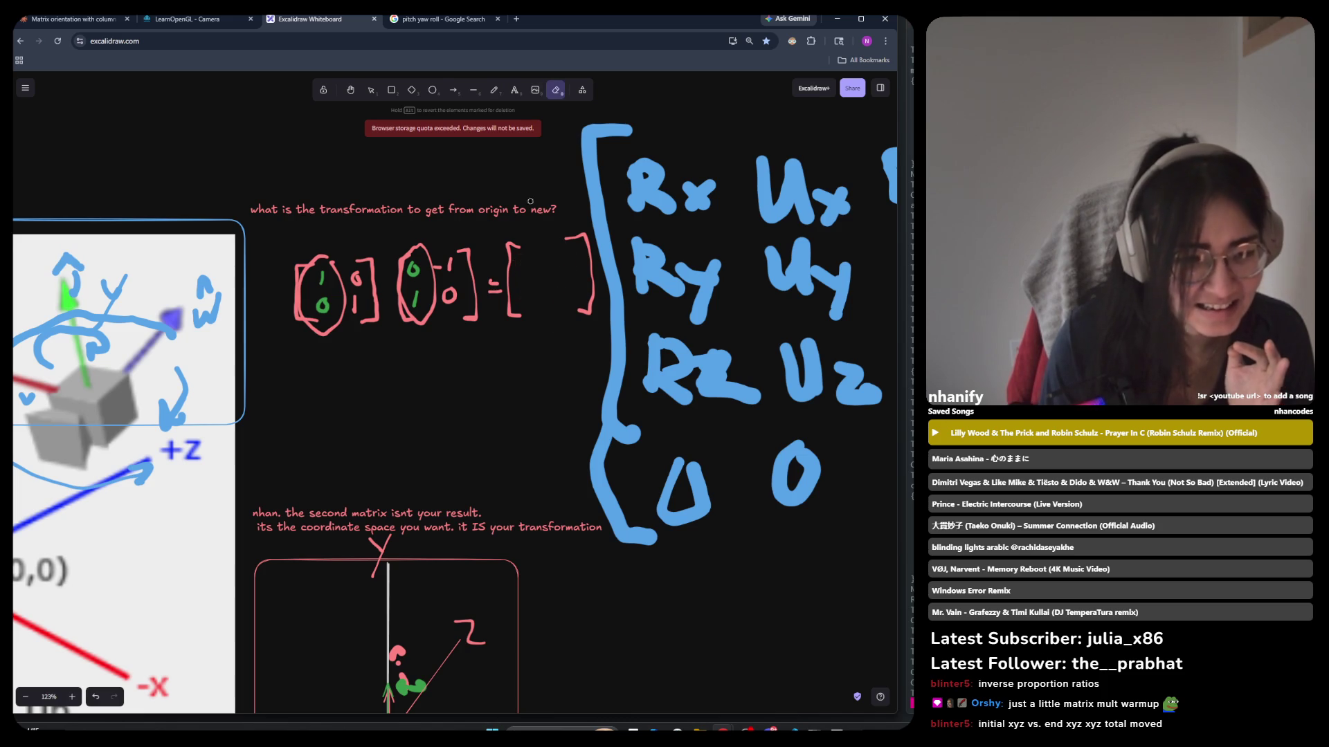
pyautogui.click(515, 90)
pyautogui.click(494, 90)
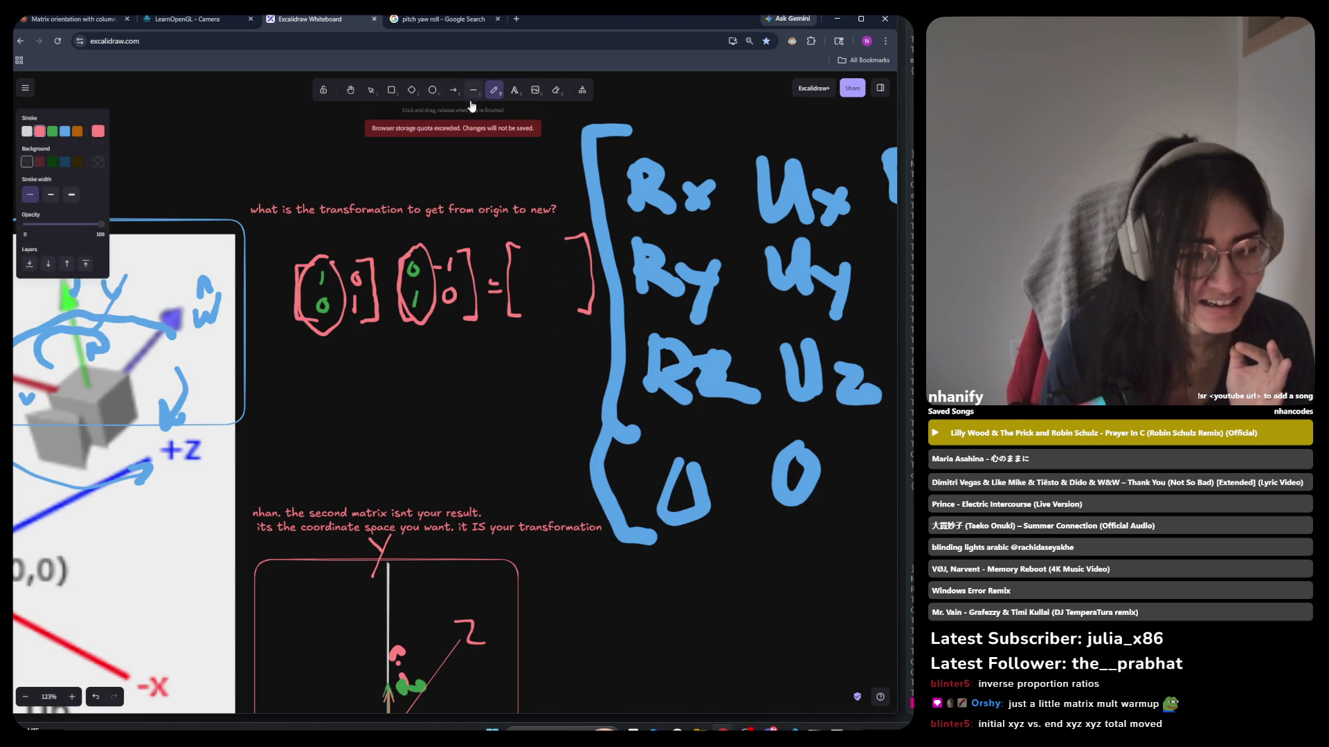